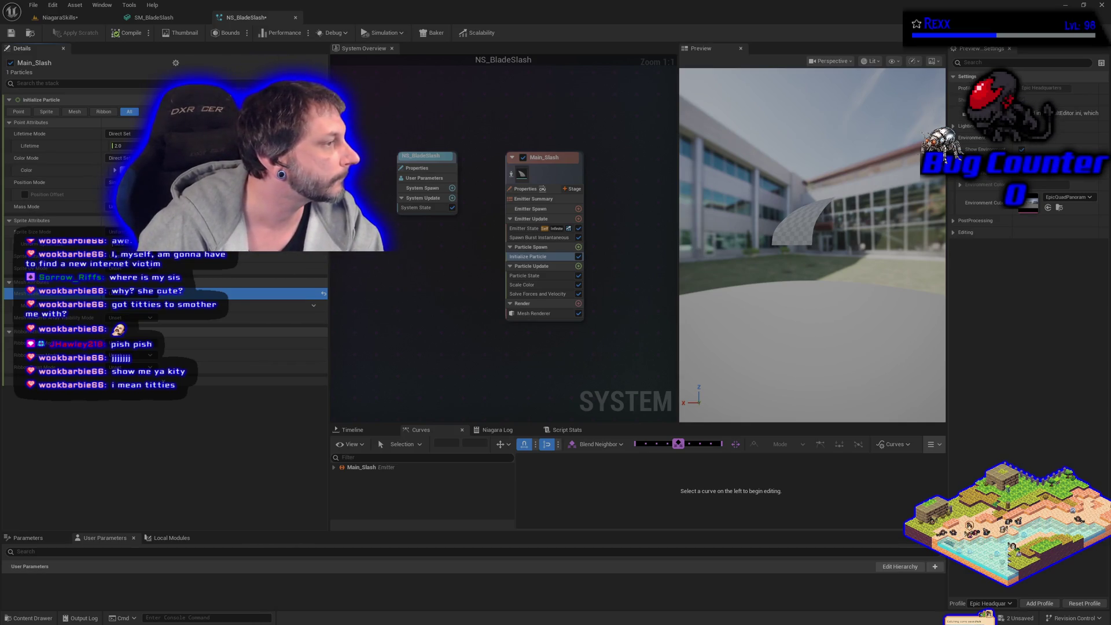
Check the slash effect in the NiagaraSkills level, then return to the NS_BladeSlash system.
left_click(524, 256)
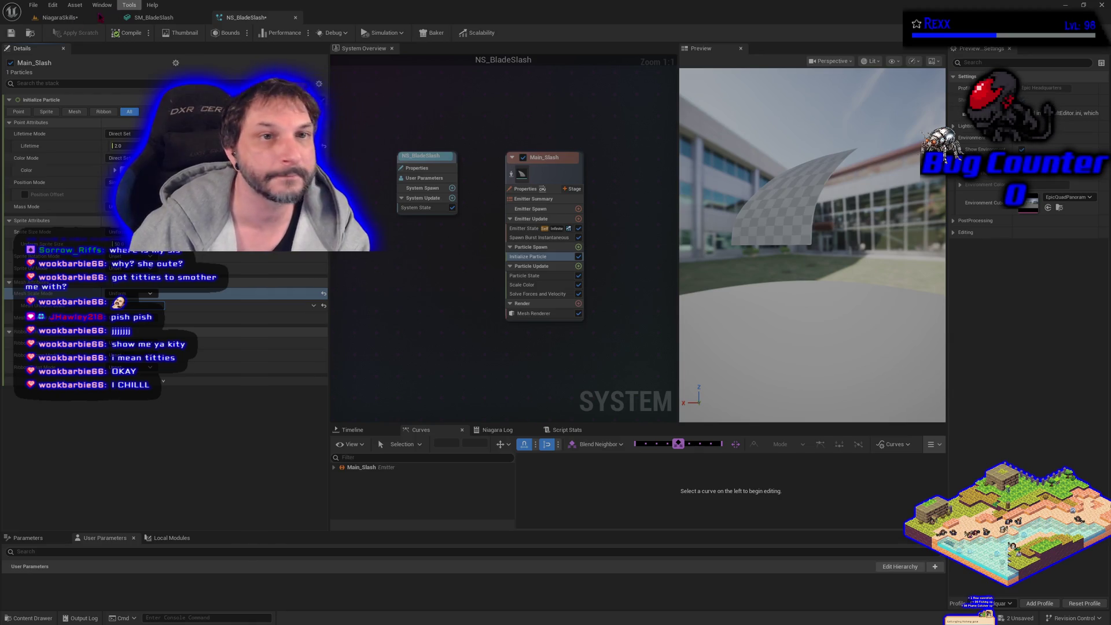
left_click(75, 18)
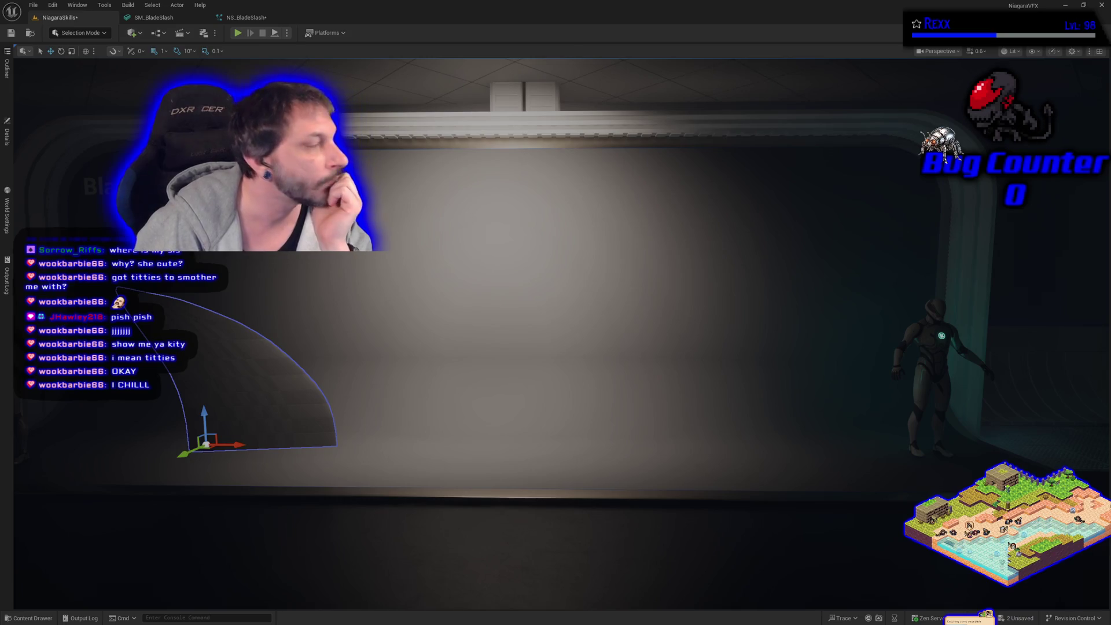
left_click(243, 17)
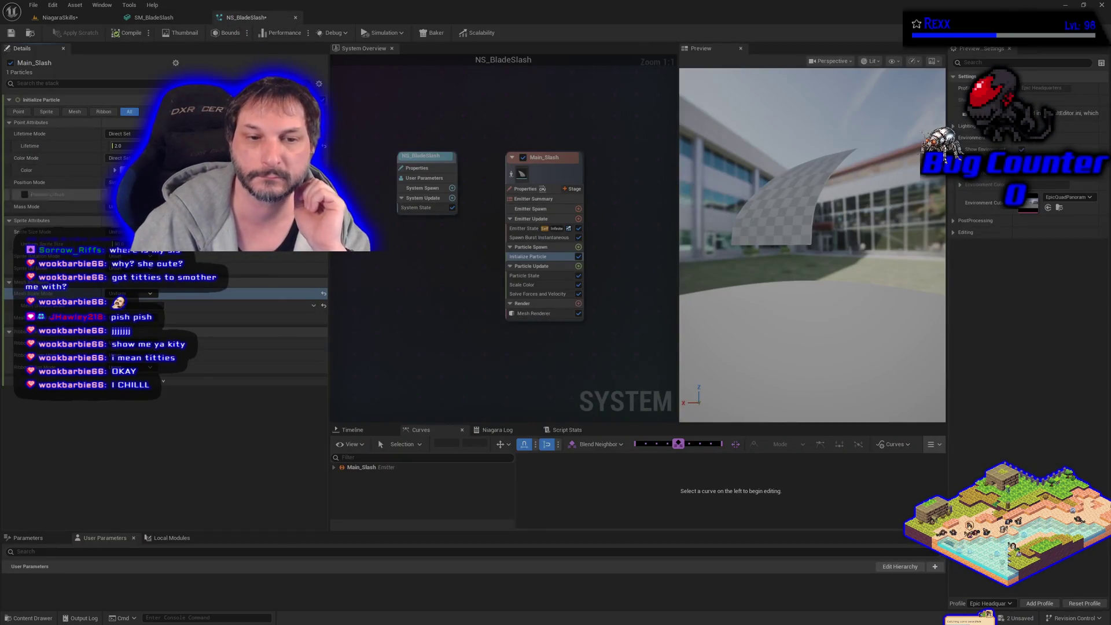
Set Mesh Scale Mode to Random Uniform with min and max both 2.0.
left_click(130, 293)
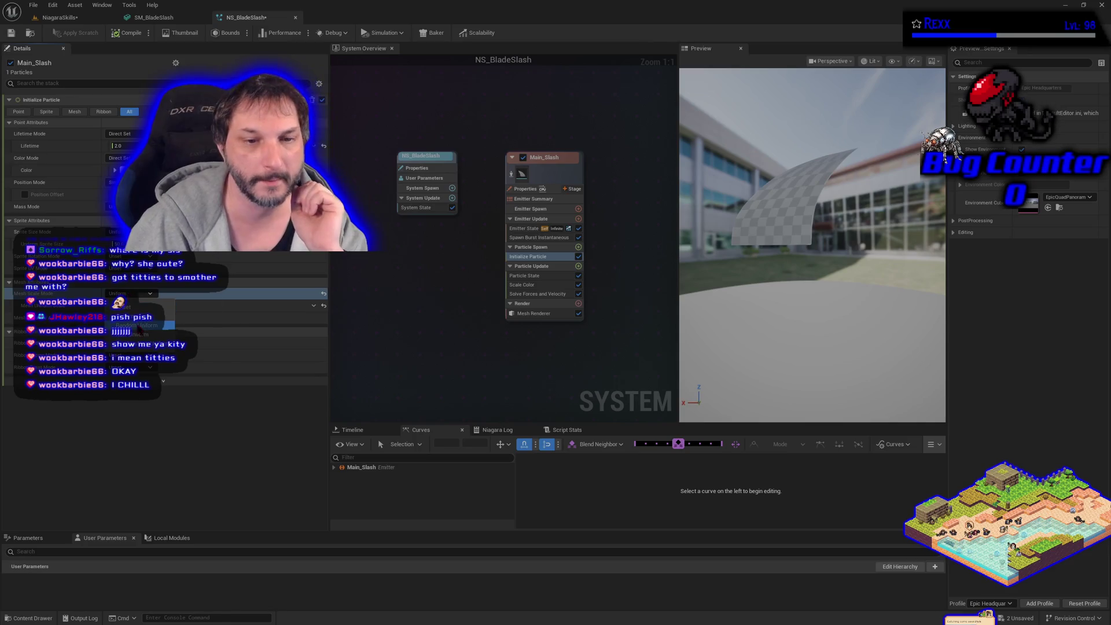
left_click(138, 325)
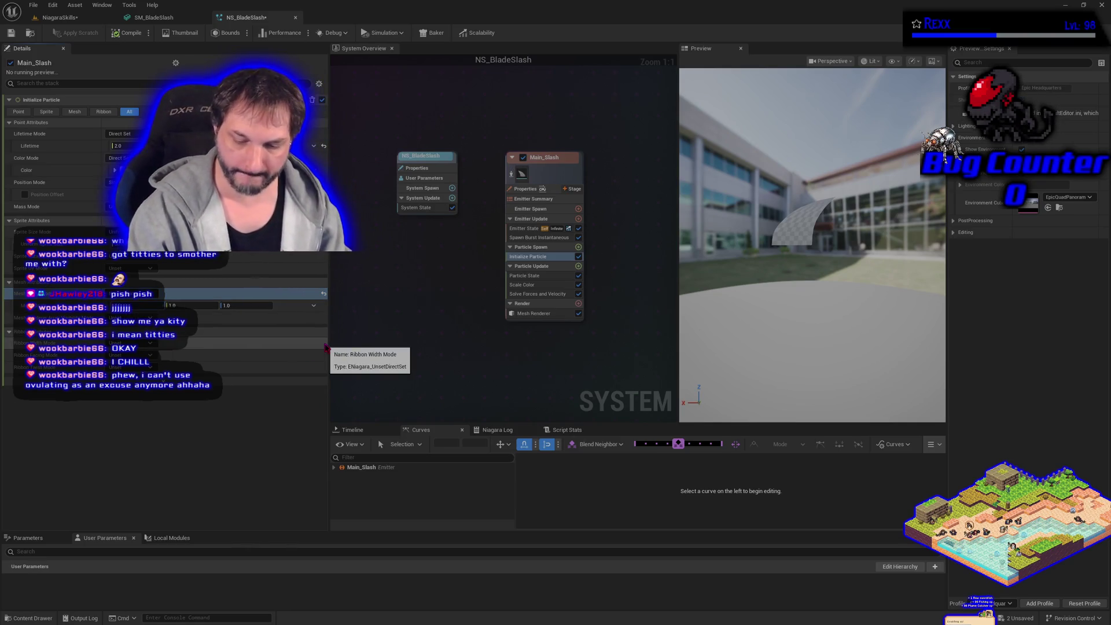
type("2")
key("Tab")
type("2")
key("Tab")
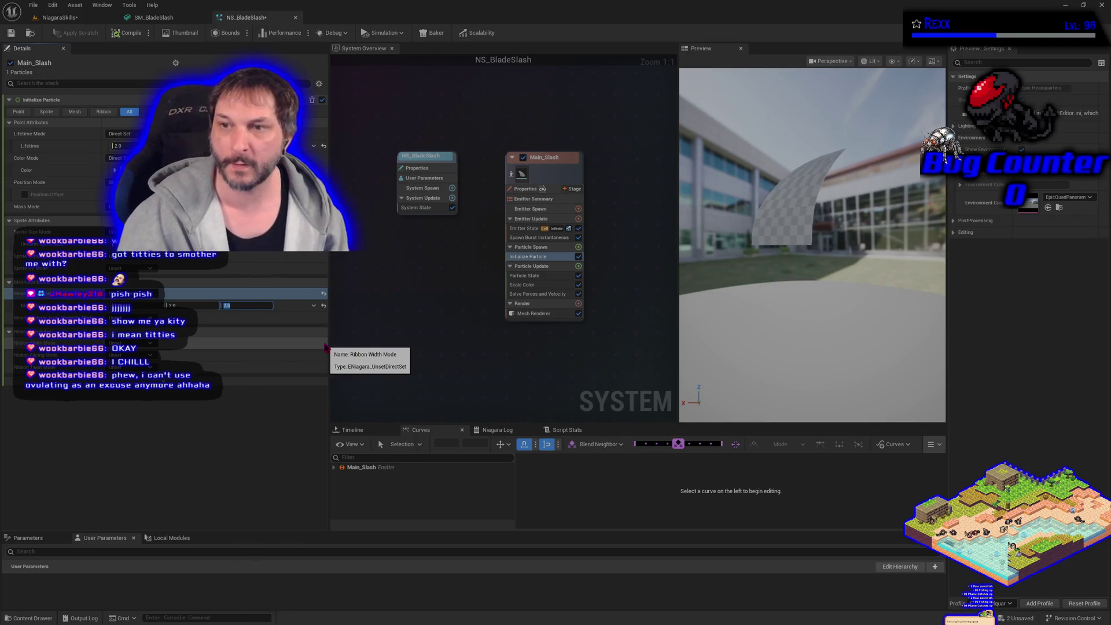
left_click(76, 18)
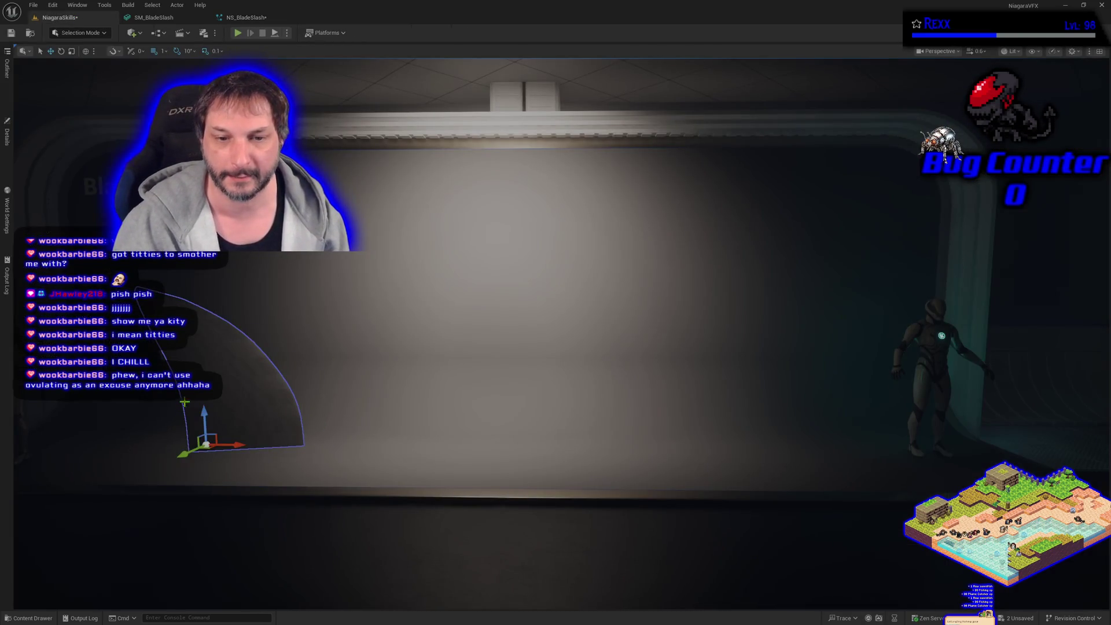
Orbit the view toward the slash arc and save the level with Ctrl+S.
mouse_move(316, 417)
left_mouse_down()
mouse_move(428, 399)
mouse_move(371, 399)
mouse_move(440, 400)
mouse_move(340, 384)
mouse_move(379, 383)
left_mouse_up()
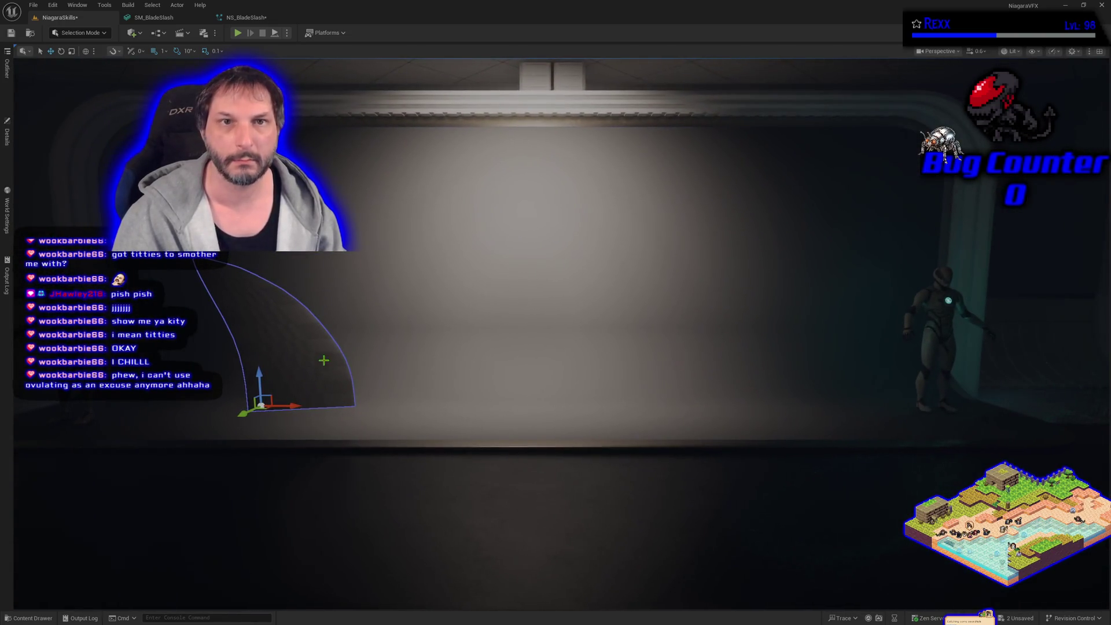
key("ctrl+s")
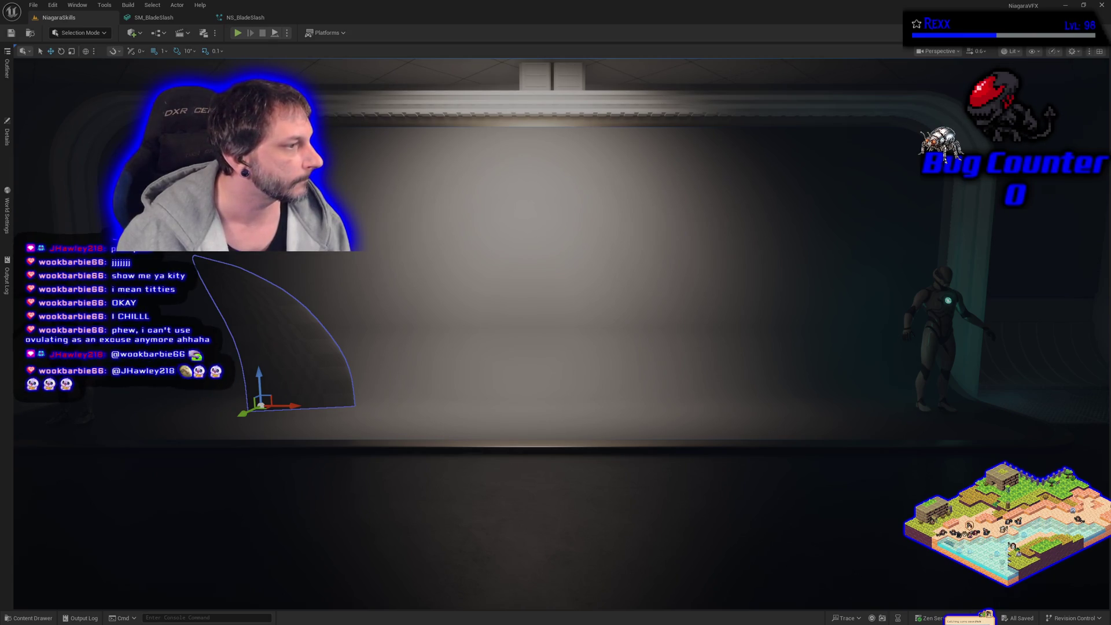
Change the upper Mesh Scale value to 2.5, then show the BladeSlash folder from the level.
left_click(248, 17)
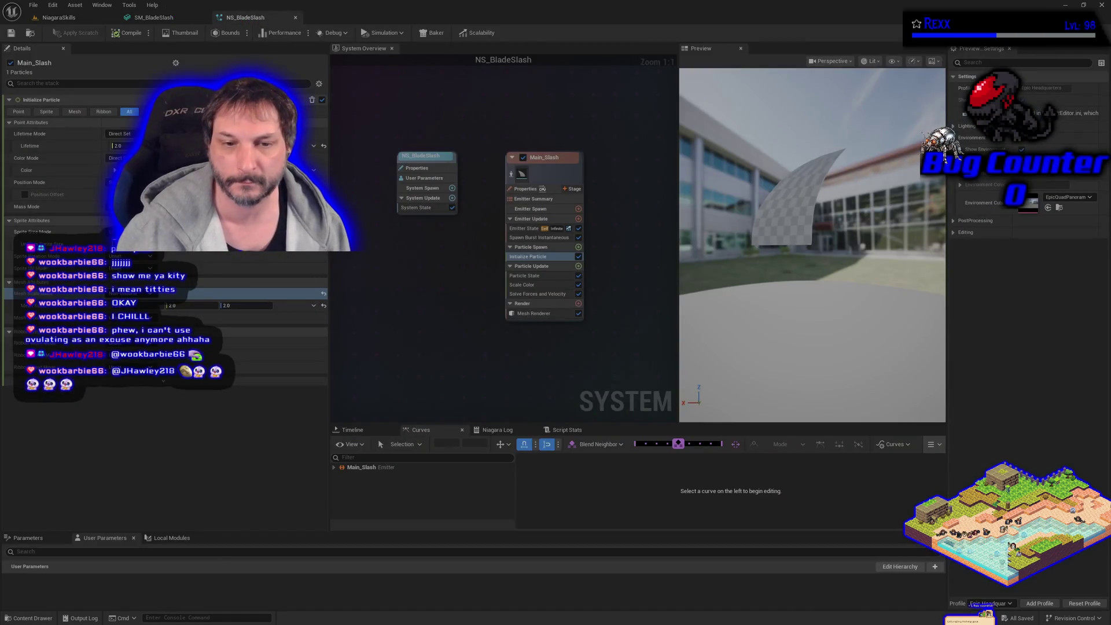
left_click(231, 305)
type("2.5")
key("Return")
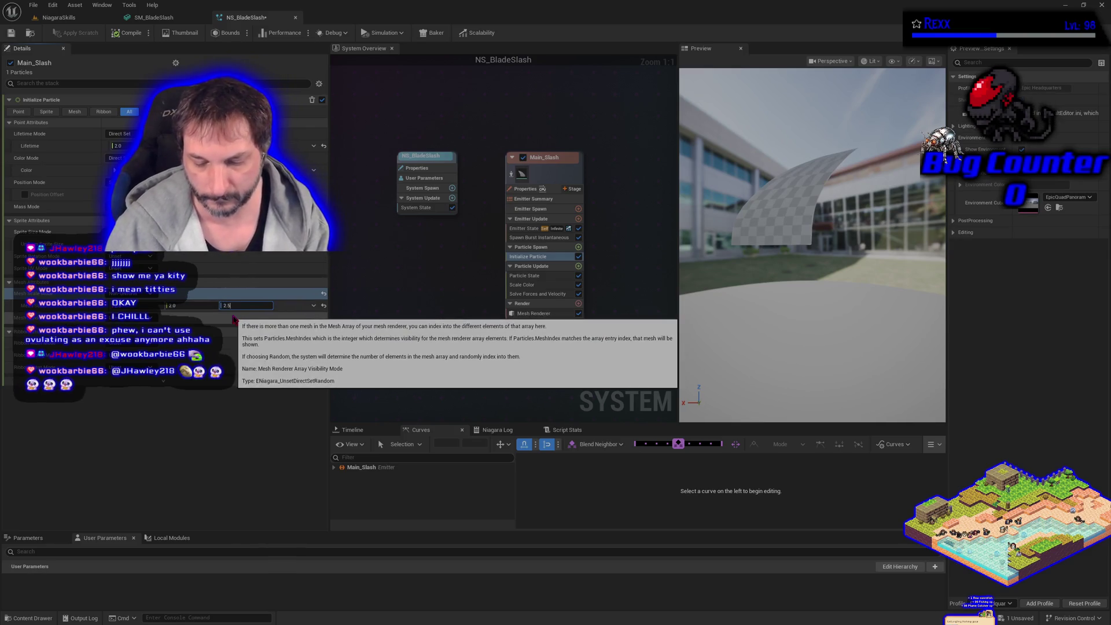
left_click(60, 18)
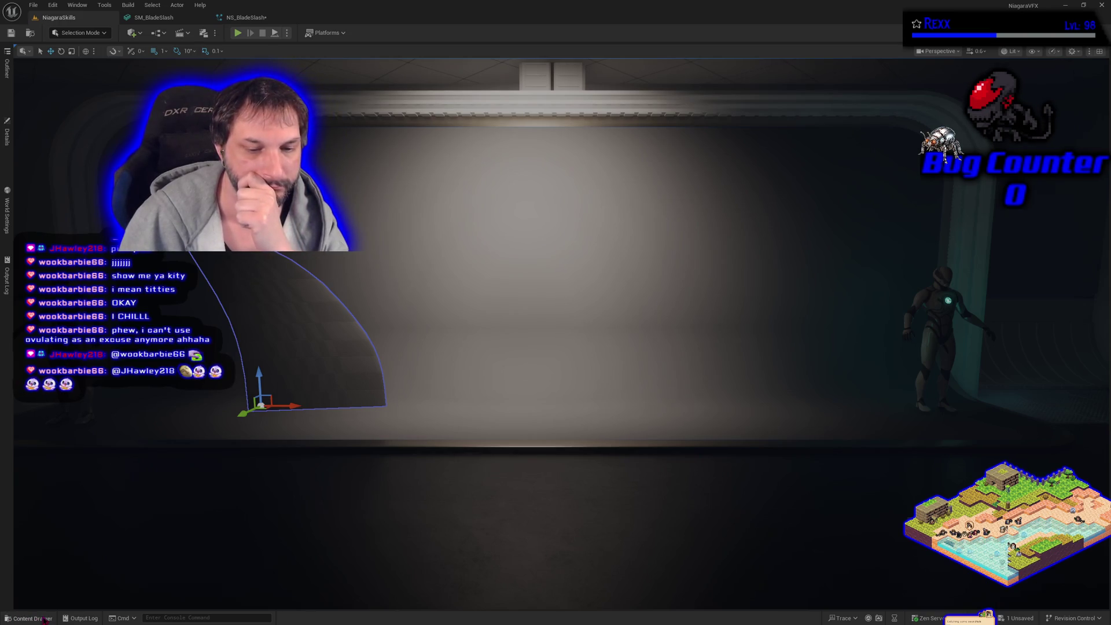
left_click(29, 619)
right_click(237, 501)
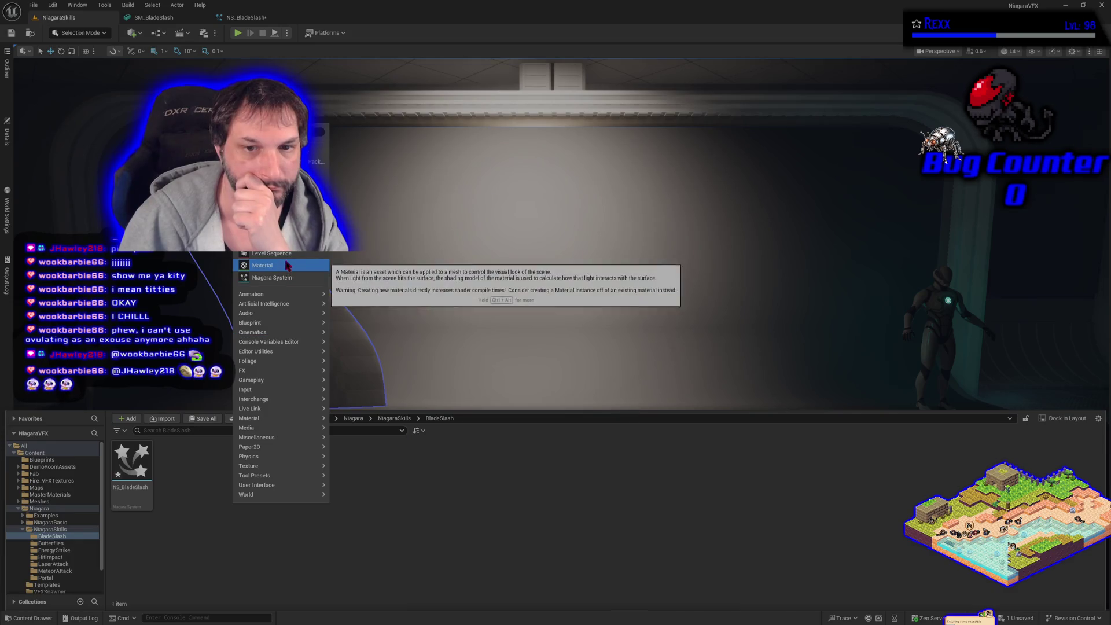
Create a material named M_BladeSlash_Tip in the BladeSlash folder and open it for editing.
left_click(257, 265)
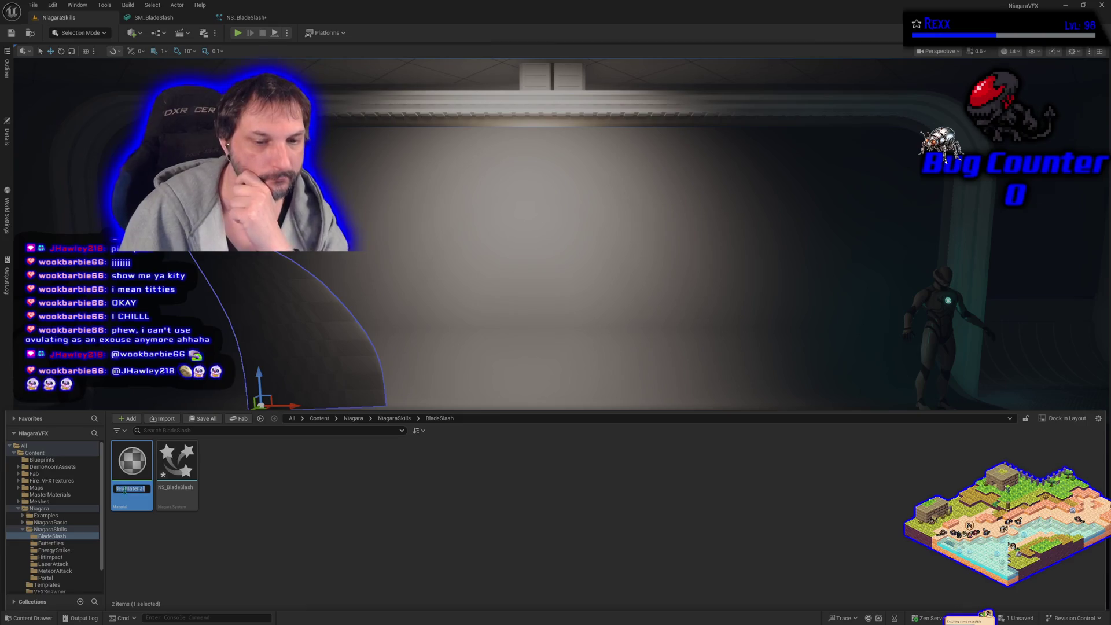
type("M_B")
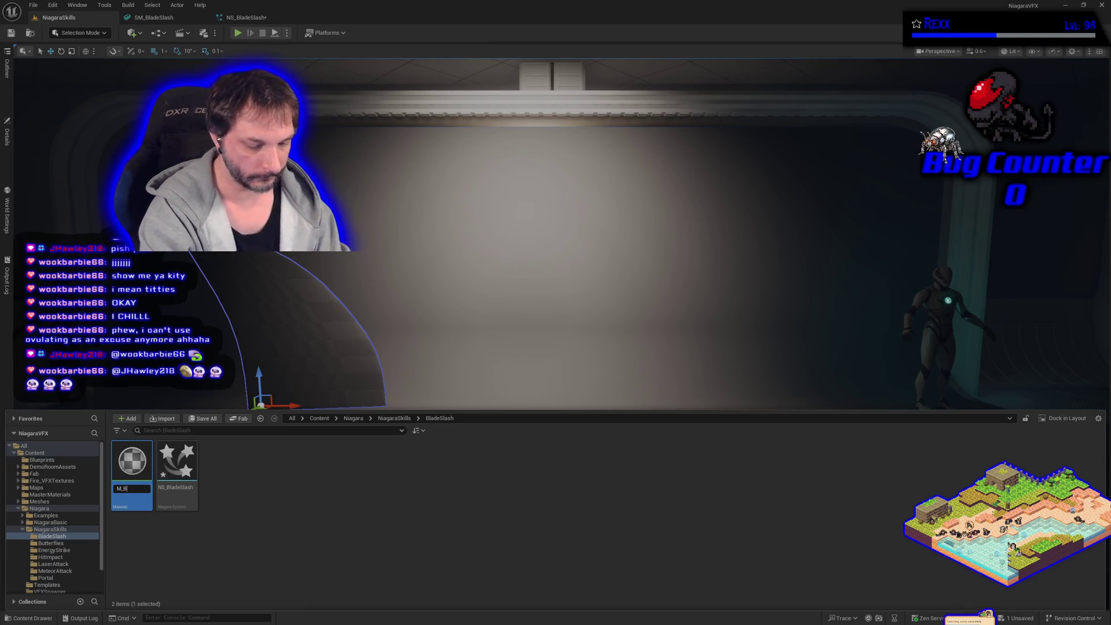
type("ash")
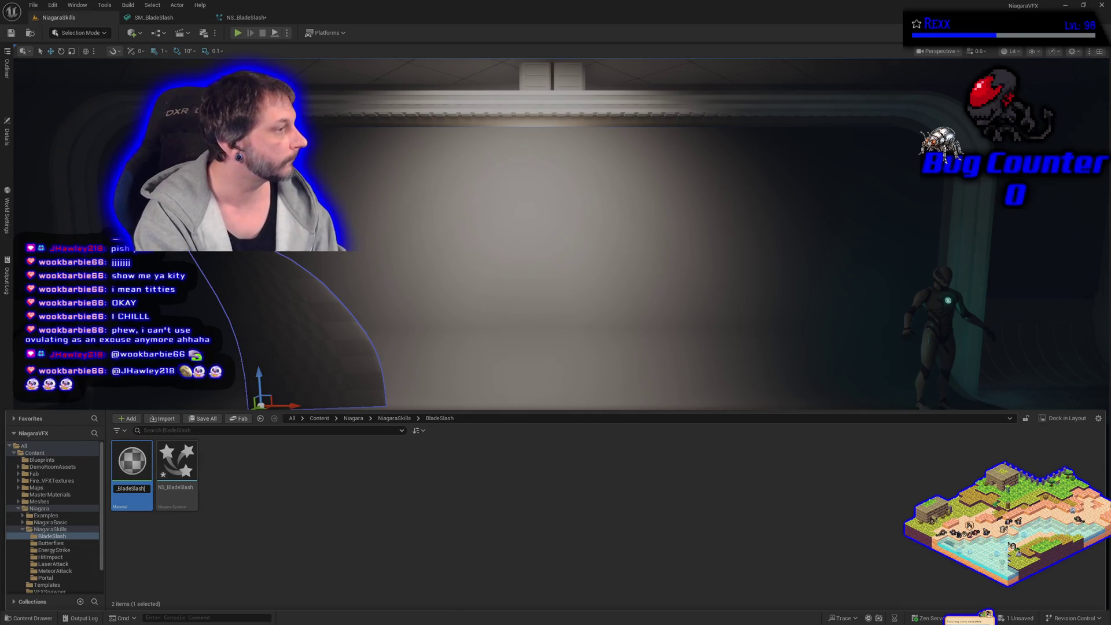
type("_Tip")
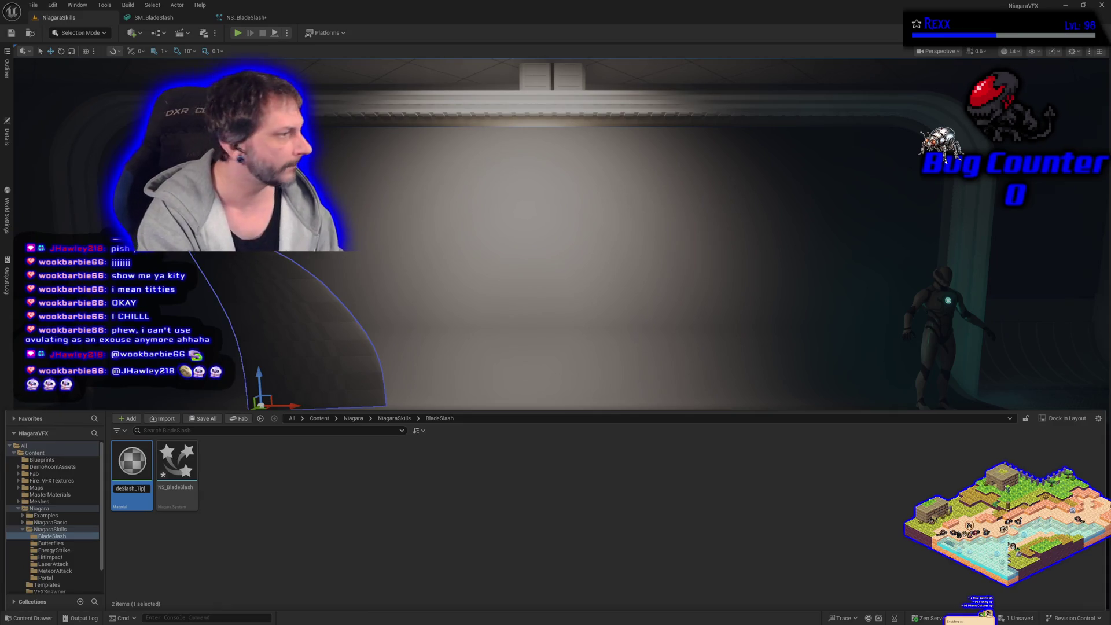
key("Return")
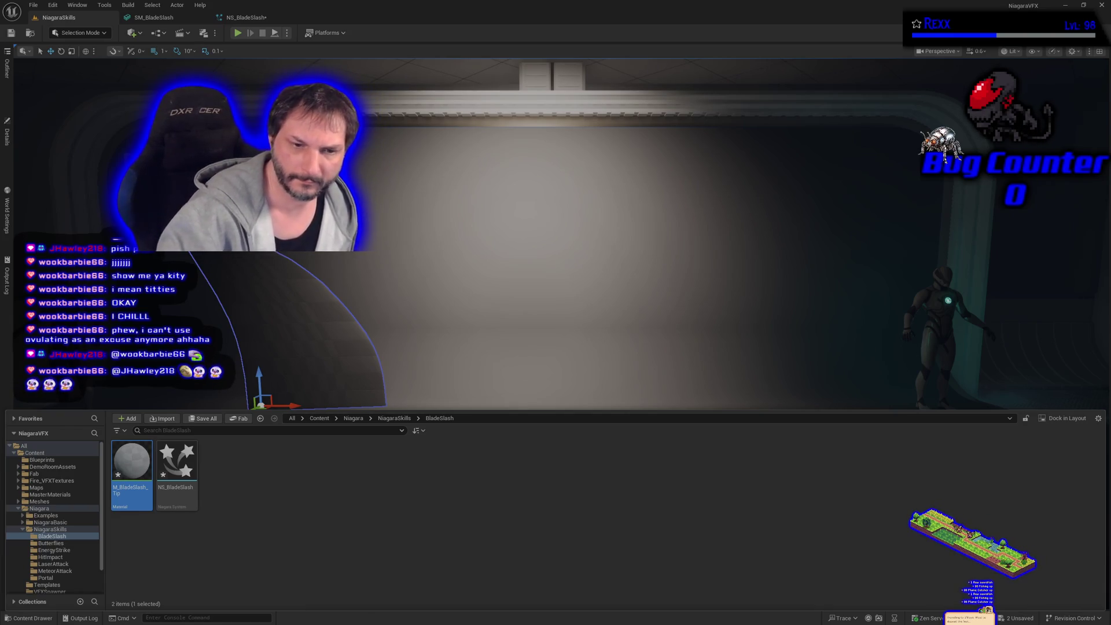
key("Return")
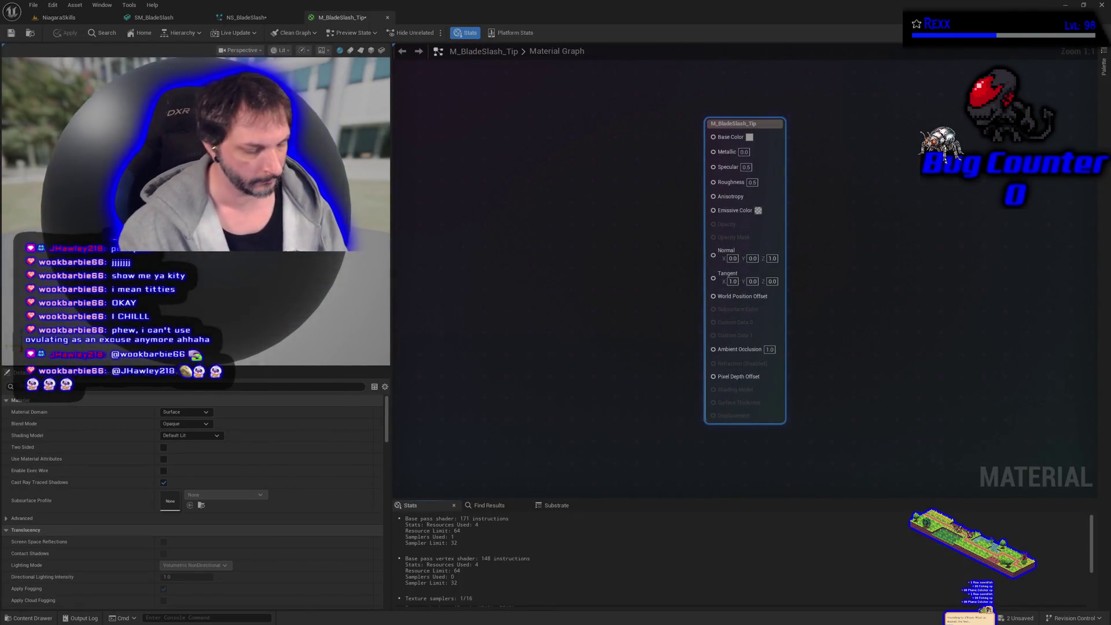
Save all, then make M_BladeSlash_Tip Additive, Unlit and Two Sided.
key("ctrl+shift+s")
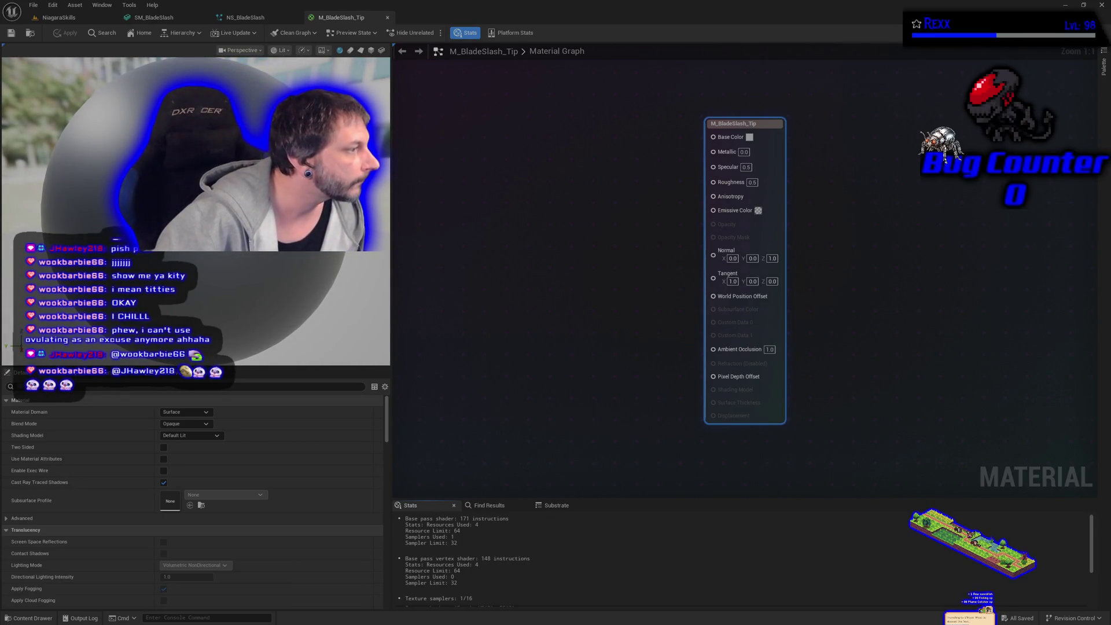
left_click(185, 424)
left_click(172, 457)
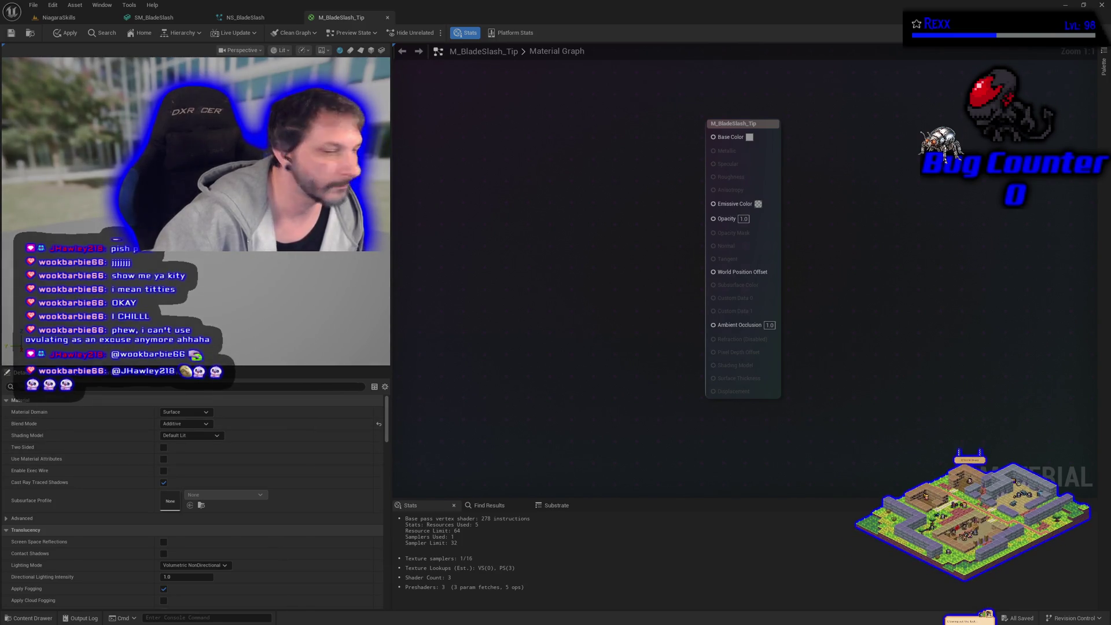
left_click(191, 435)
left_click(197, 448)
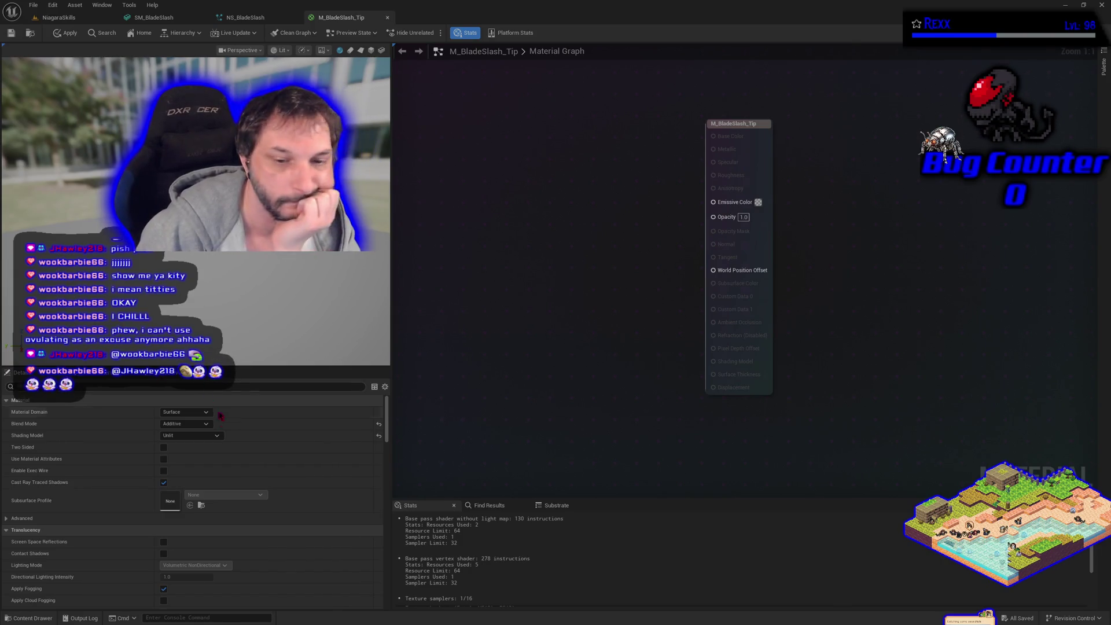
left_click(164, 449)
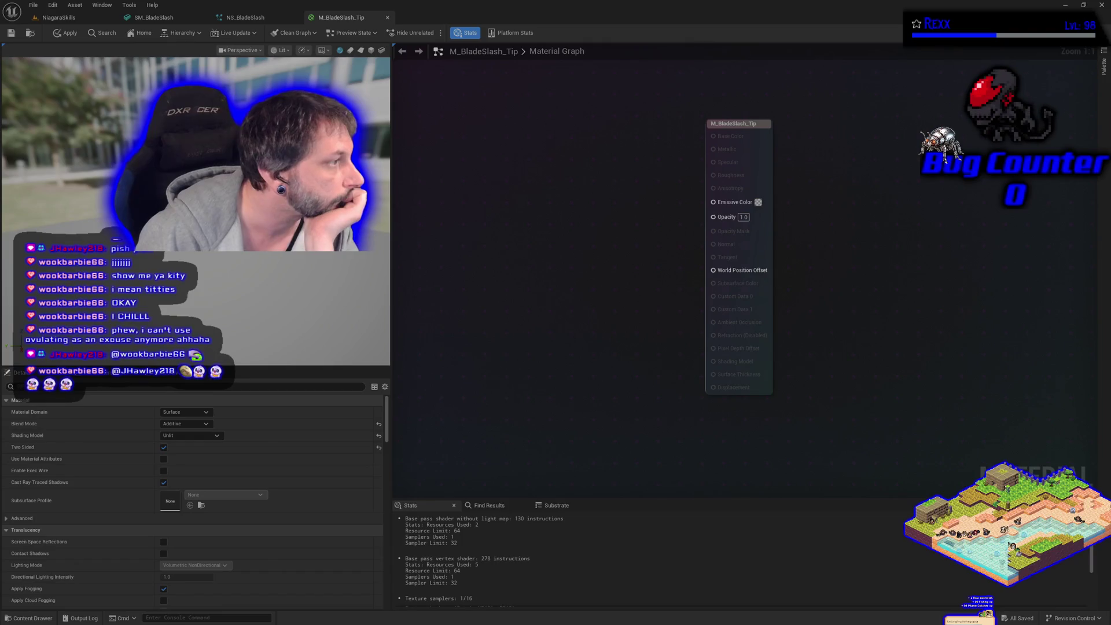
right_click(543, 192)
Add a LinearGradient node, wire UGradient into Emissive Color, and preview it on a plane.
type("linaer gradien")
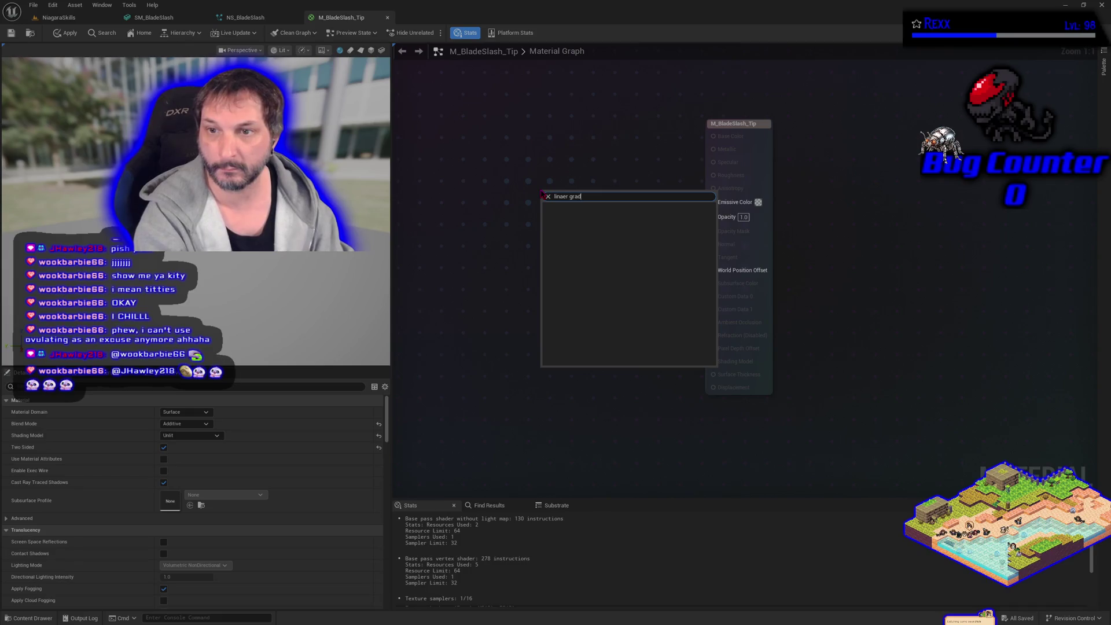
key("BackSpace")
key("BackSpace")
key("BackSpace")
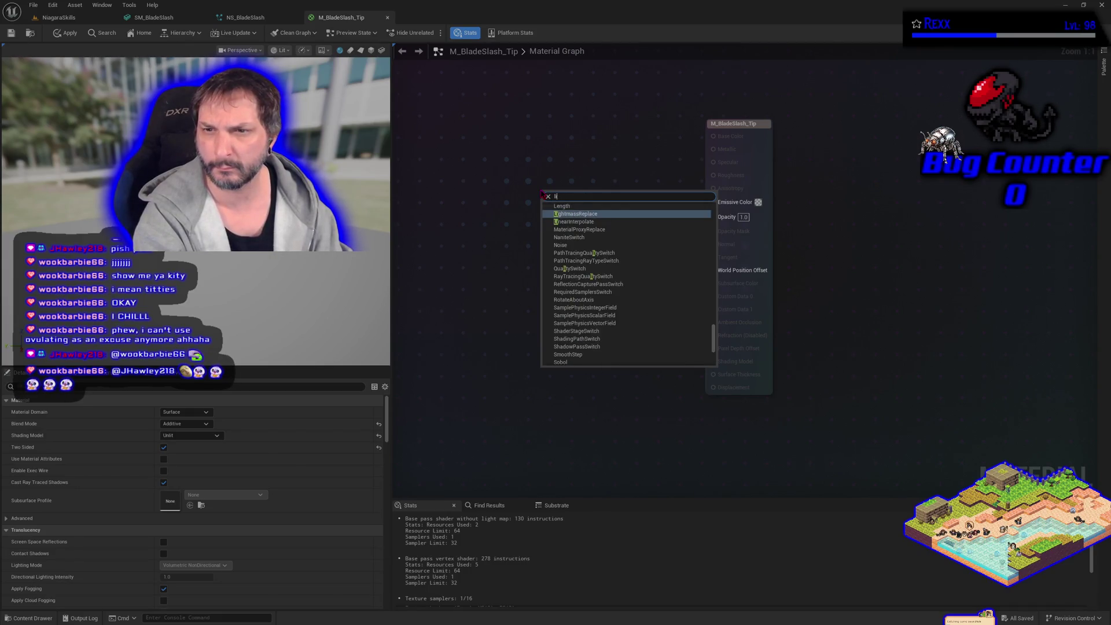
type("near")
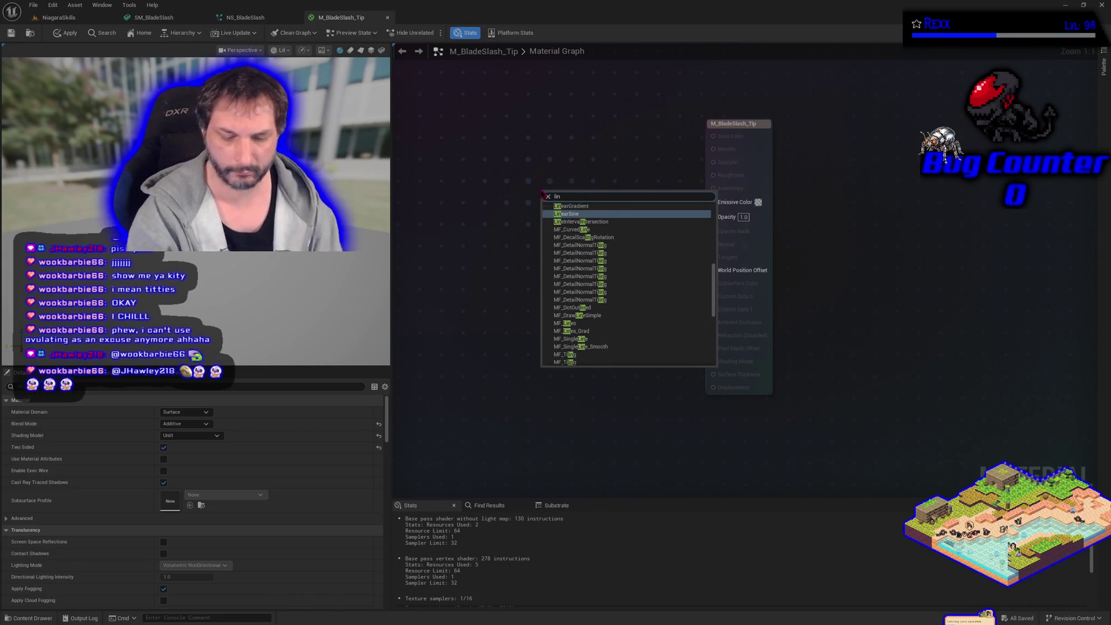
key("Return")
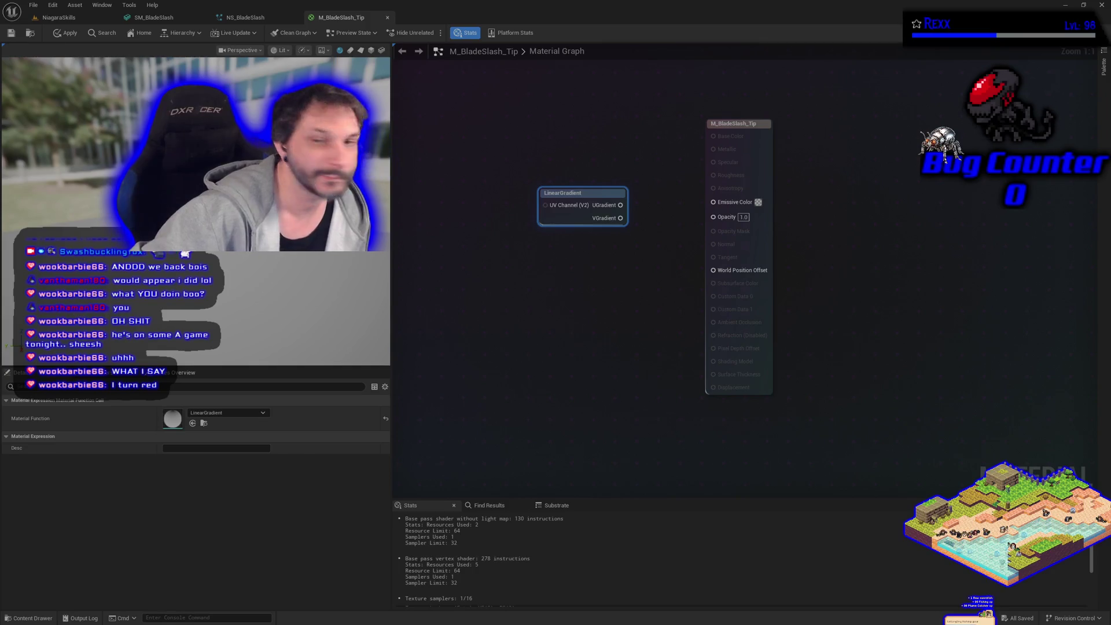
left_click_drag(620, 205, 713, 202)
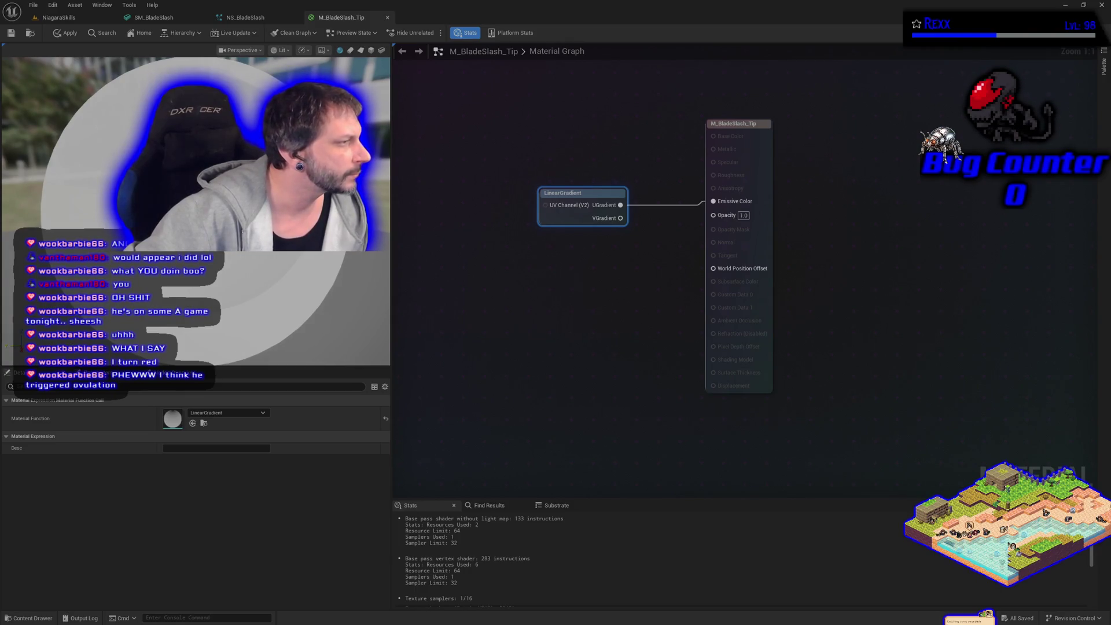
left_click(360, 51)
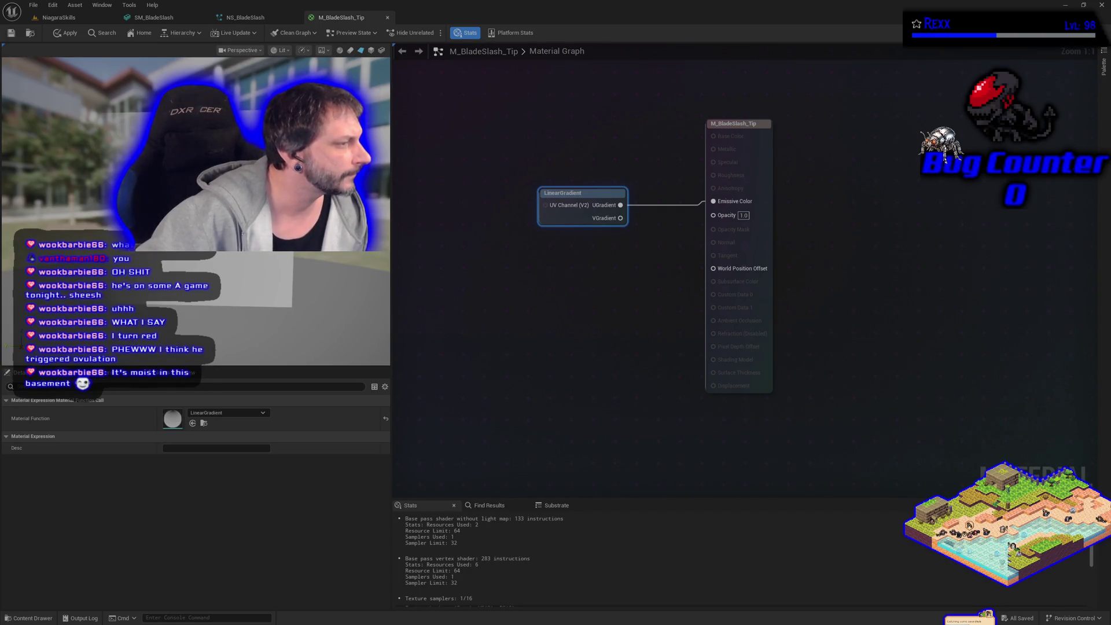
Add a Power node fed by the LinearGradient's UGradient output.
mouse_move(573, 190)
left_mouse_down()
mouse_move(435, 177)
mouse_move(532, 227)
left_mouse_up()
type("pw")
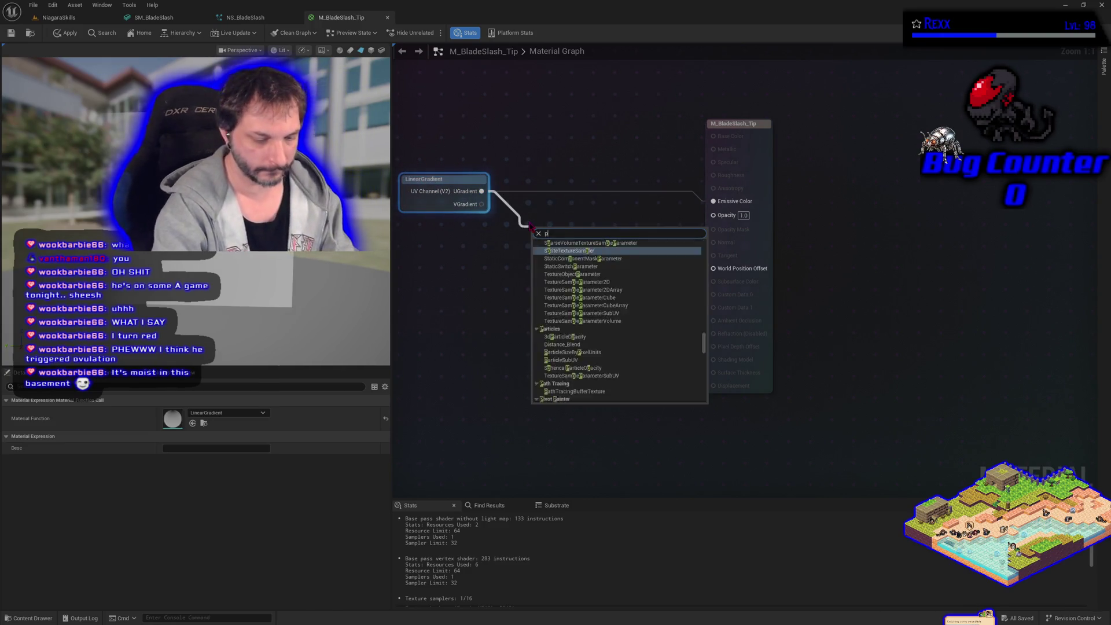
key("BackSpace")
type("ower")
key("Return")
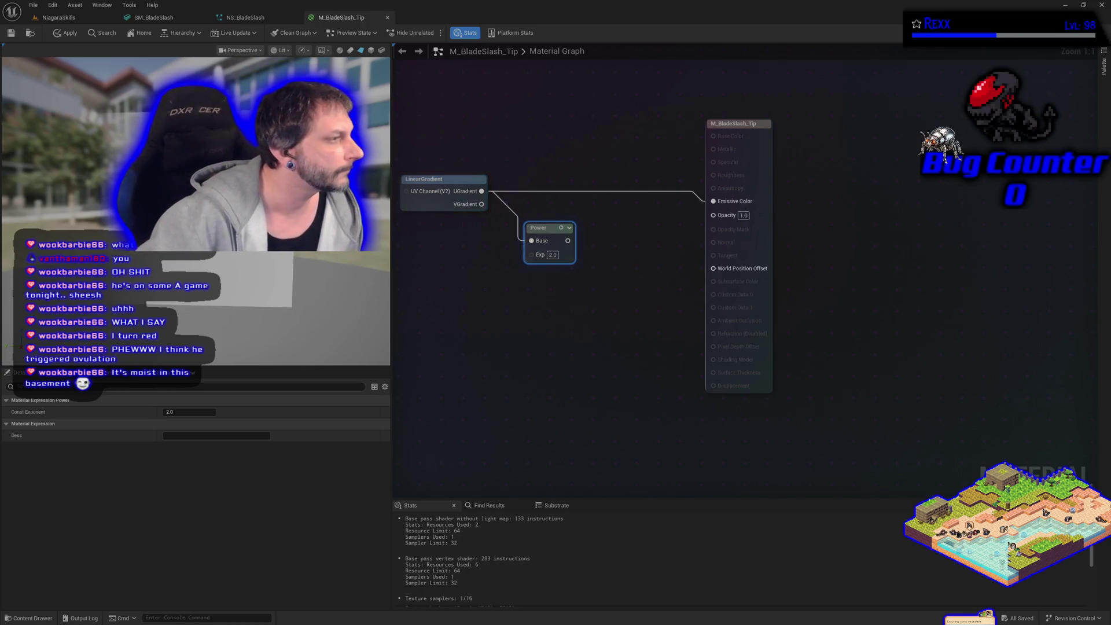
Wire the Power output into Emissive Color and set its exponent to 5.0.
mouse_move(567, 242)
left_mouse_down()
mouse_move(581, 221)
mouse_move(713, 200)
left_mouse_up()
left_click_drag(564, 213, 577, 193)
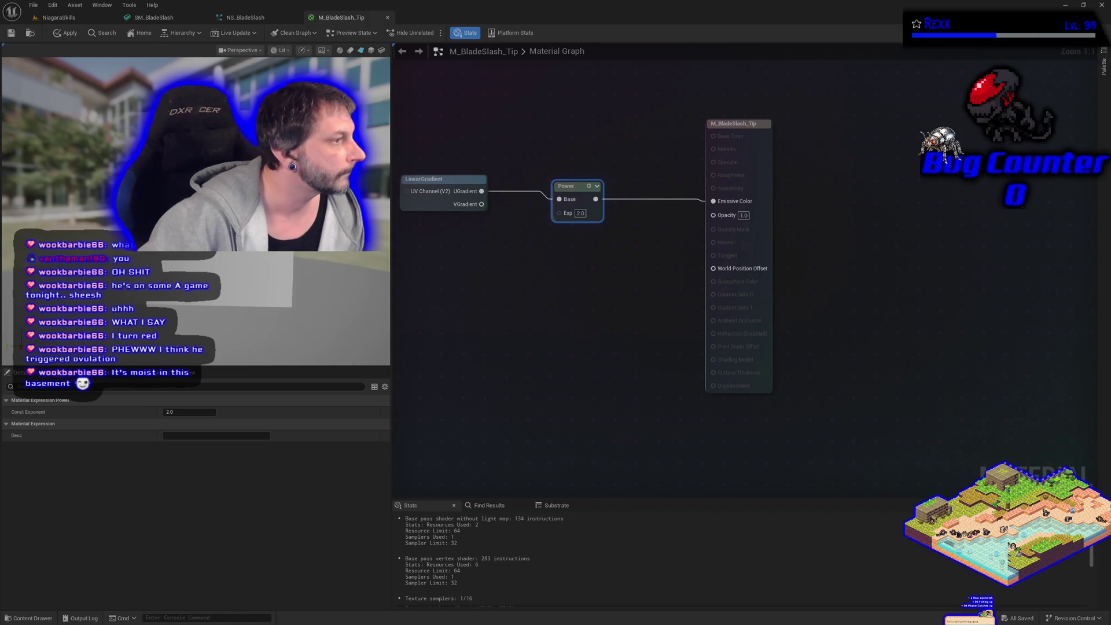
left_click(579, 214)
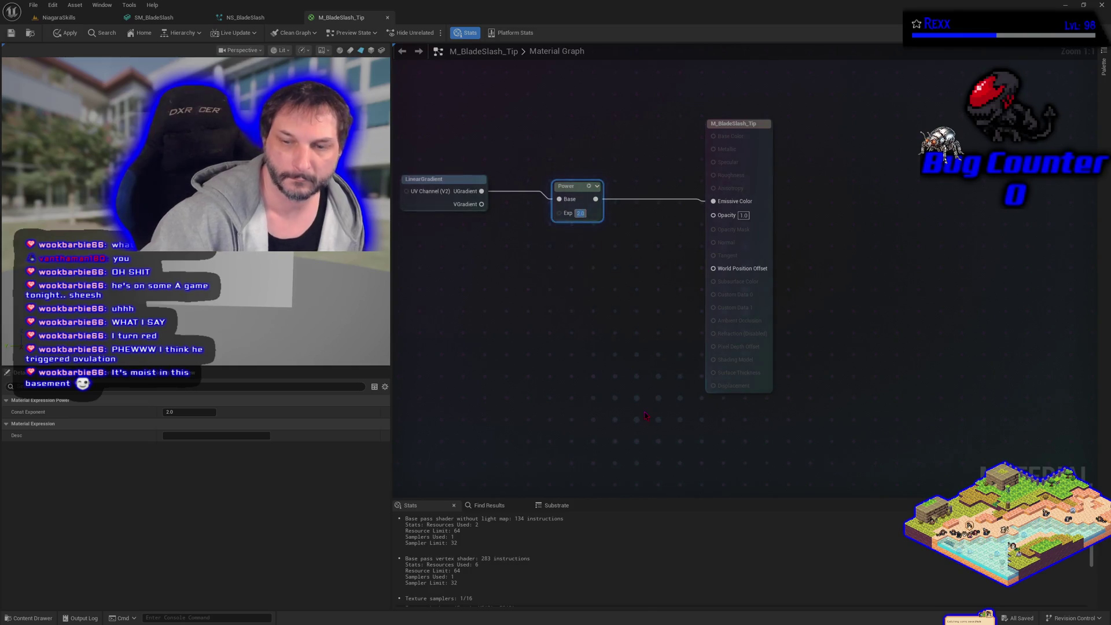
type("5")
key("Return")
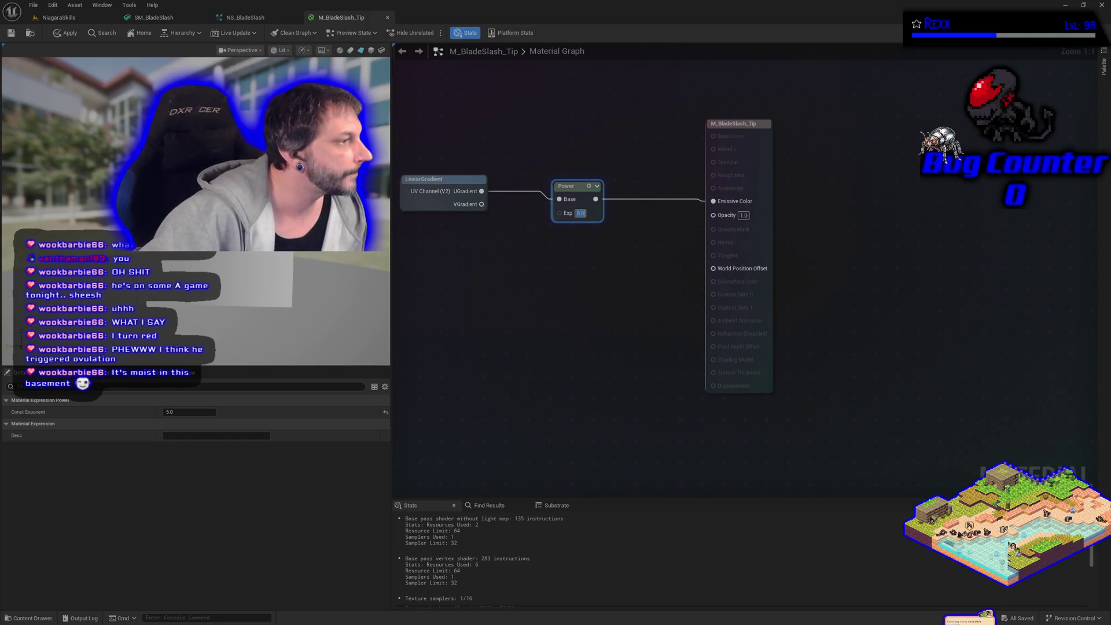
right_click(422, 237)
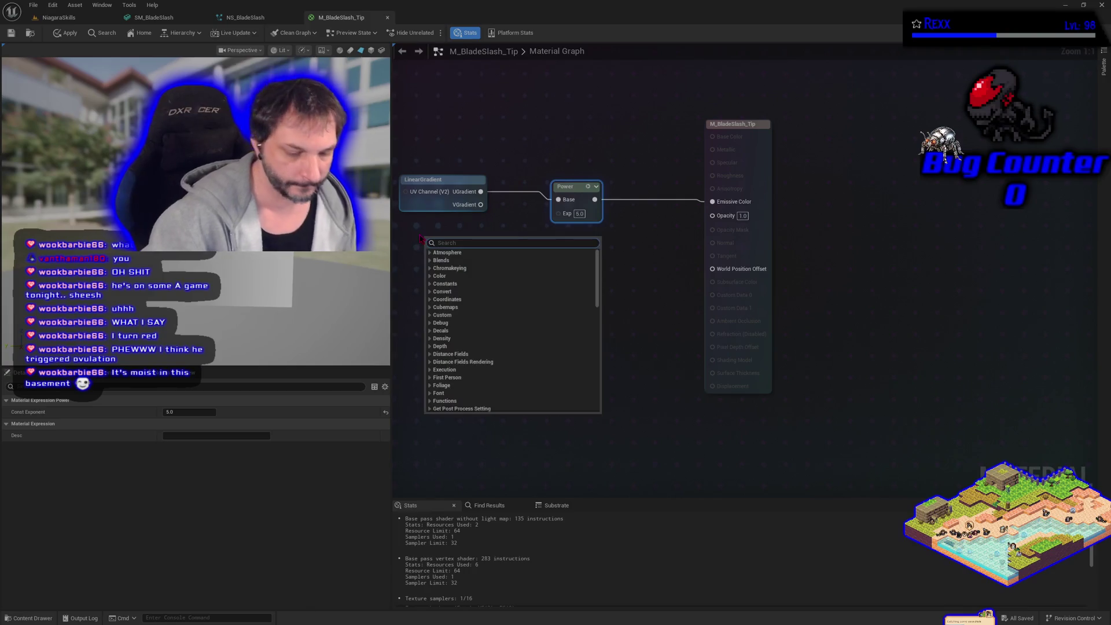
Add a Dynamic Parameter, name its first output TipFallOff with default 3.0, and drive Power Exp with it.
type("dyn")
key("Return")
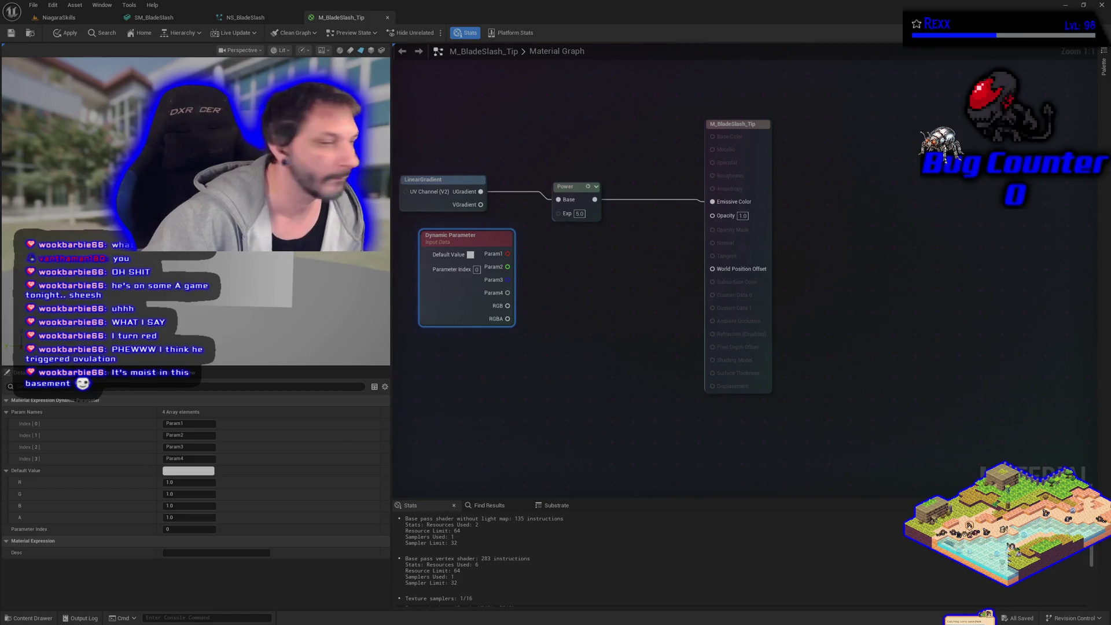
left_click(186, 423)
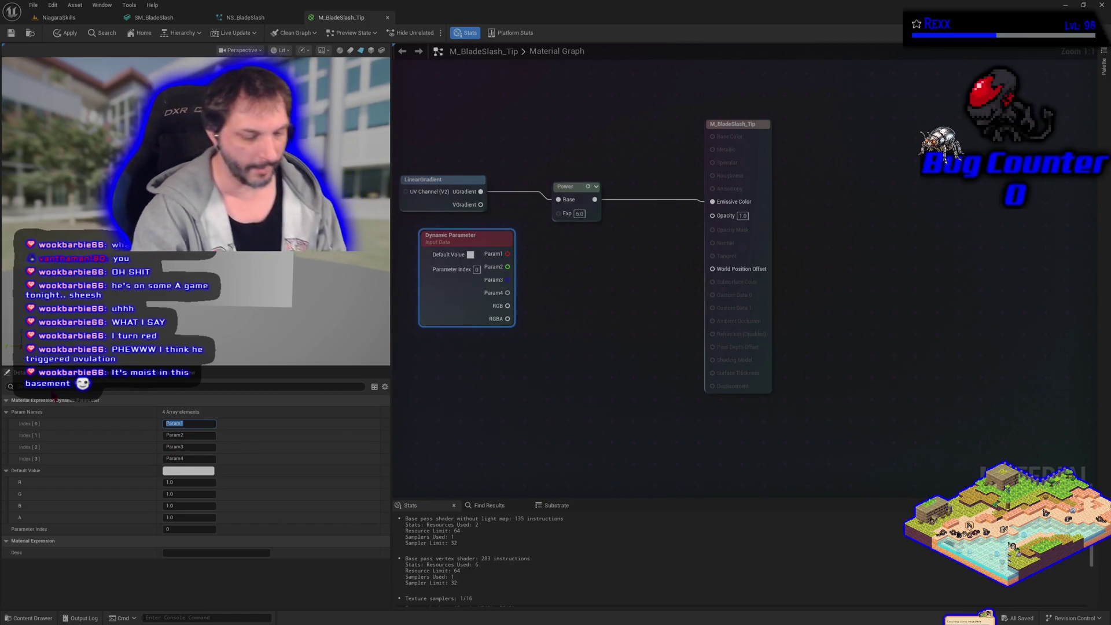
type("TipFallOff")
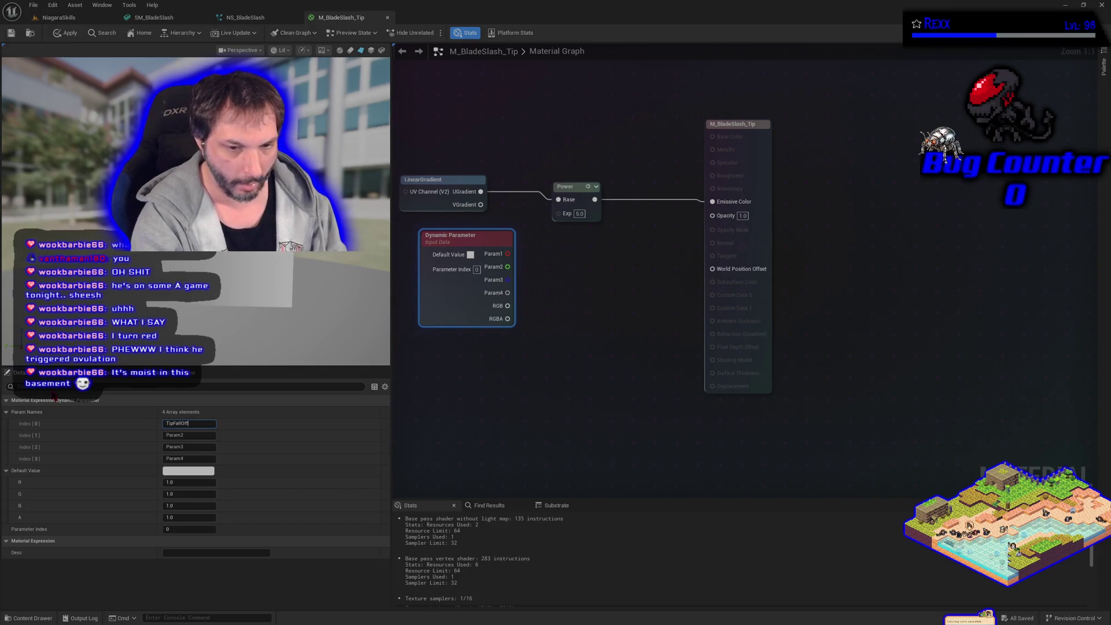
key("Return")
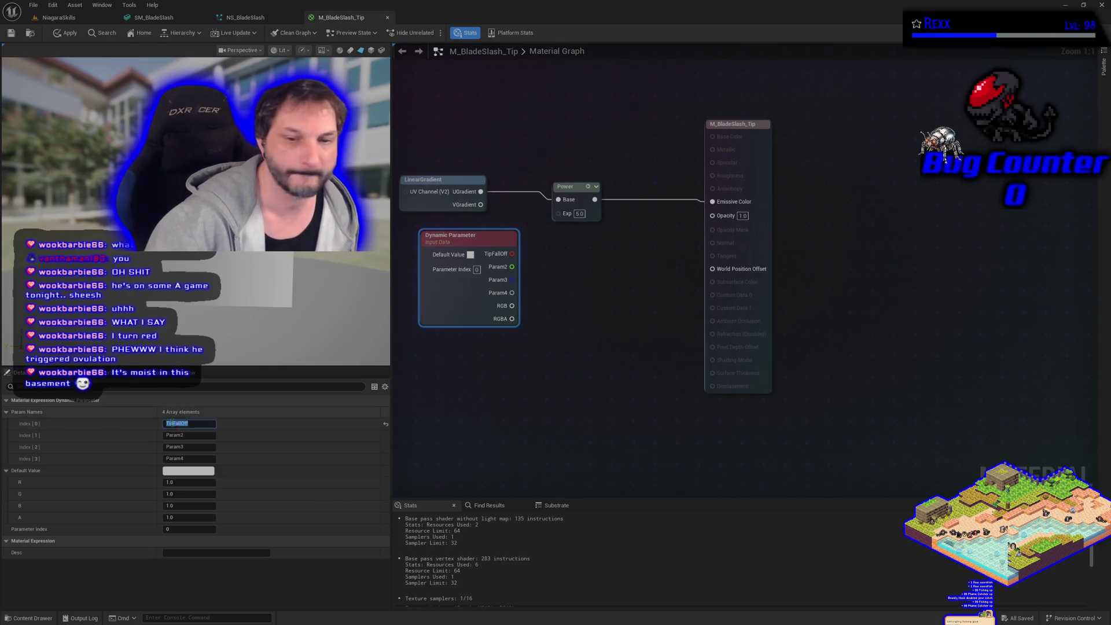
left_click(185, 482)
type("3")
key("Return")
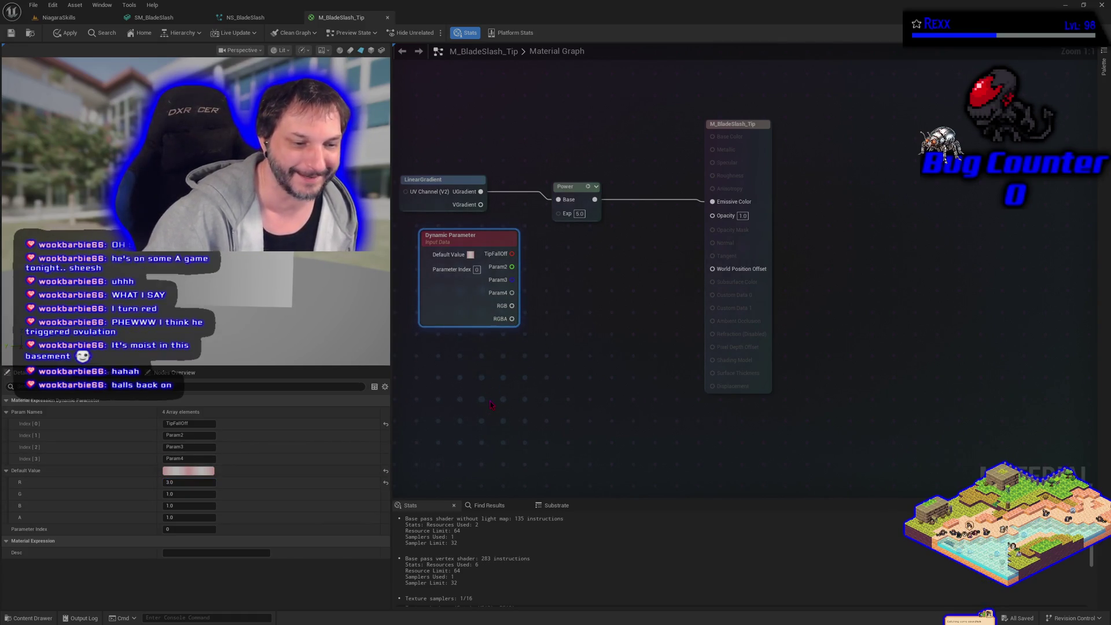
mouse_move(512, 253)
left_mouse_down()
mouse_move(538, 272)
mouse_move(565, 229)
mouse_move(558, 213)
left_mouse_up()
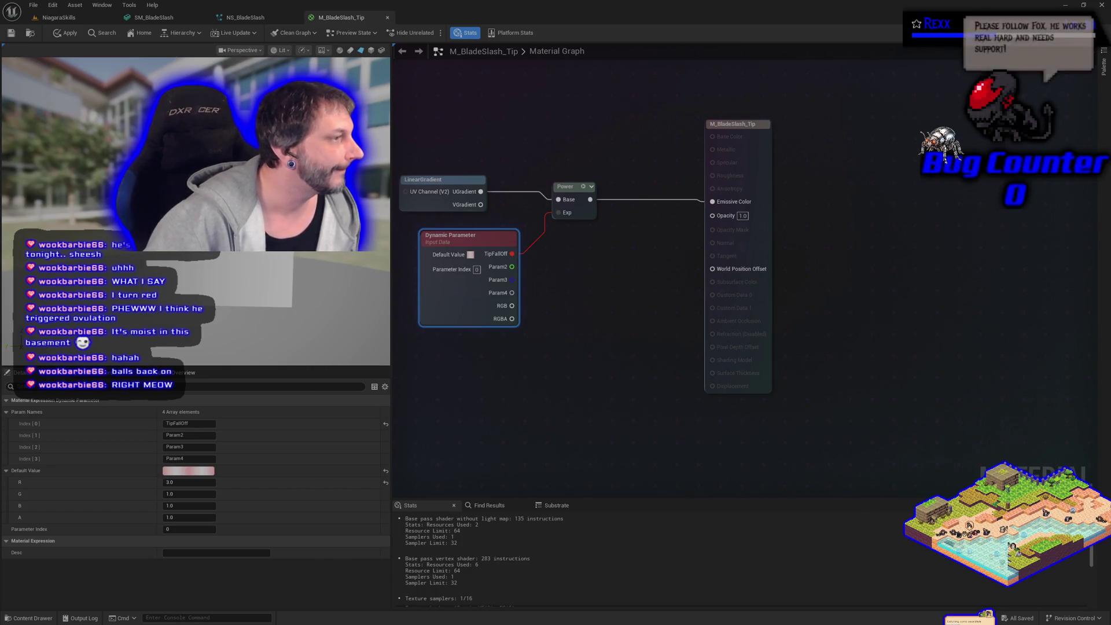
Add a Particle Color node at the top-left of the graph.
right_click(403, 112)
type("particle c")
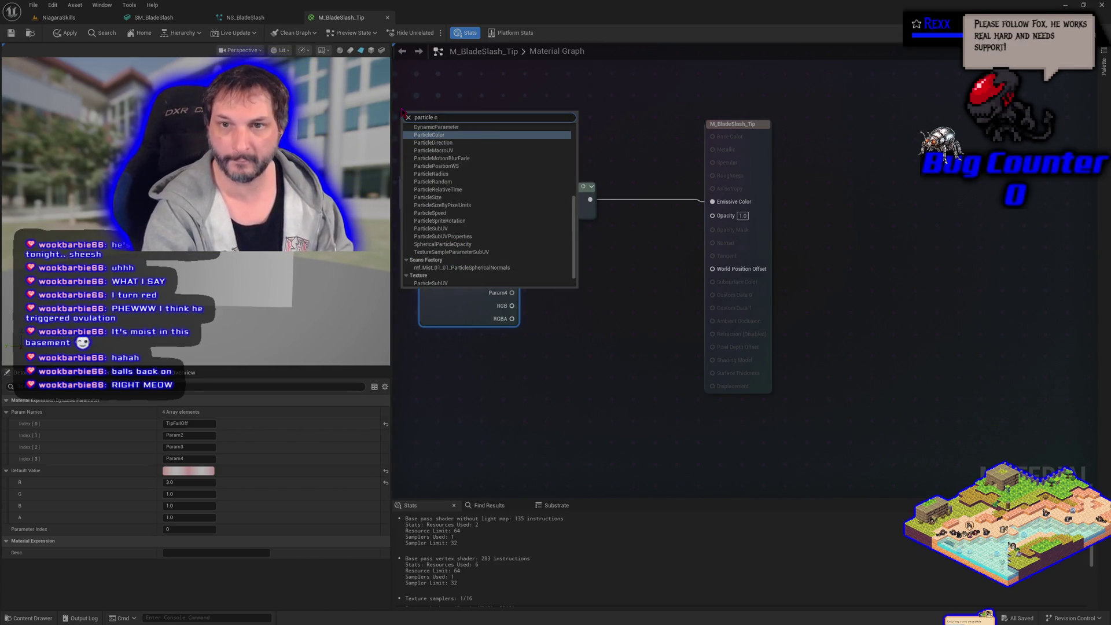
key("Return")
mouse_move(445, 139)
left_mouse_down()
mouse_move(447, 103)
mouse_move(441, 110)
left_mouse_up()
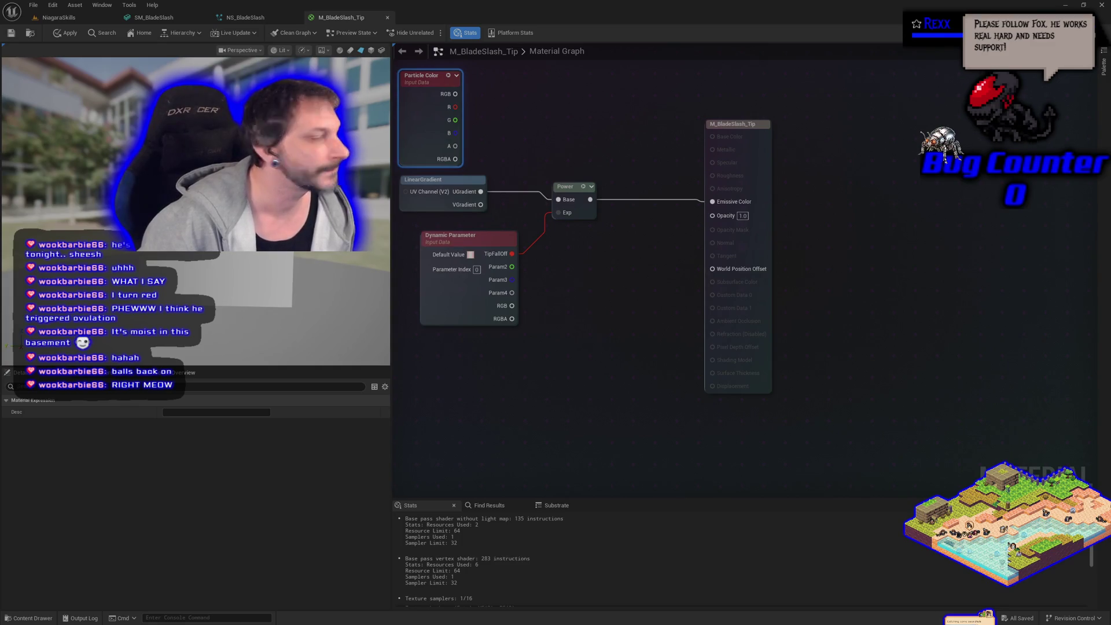
left_click(607, 132)
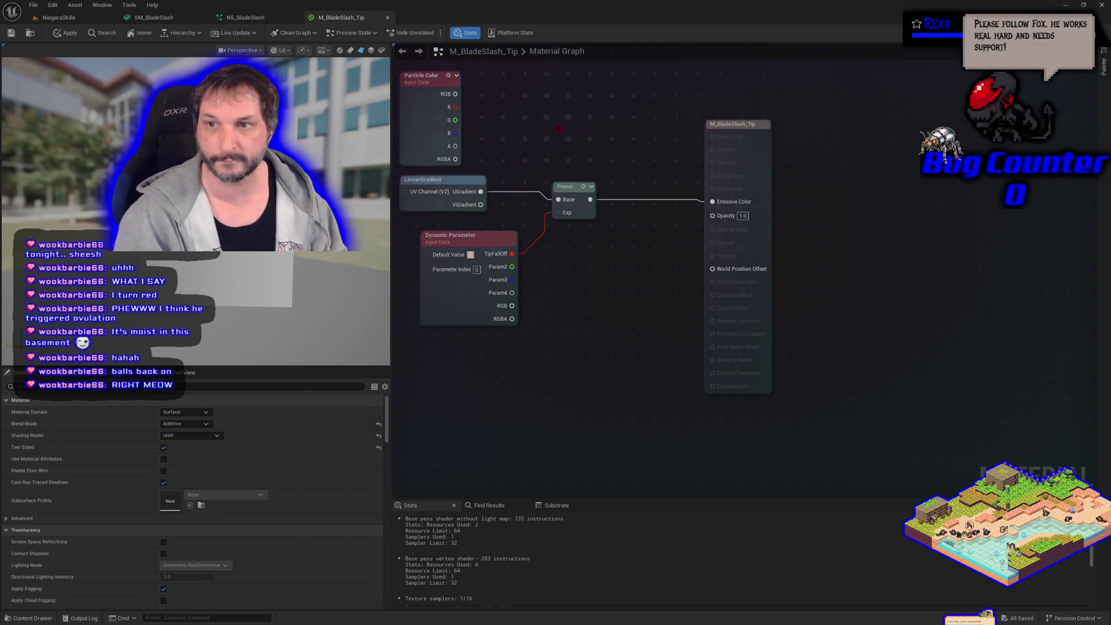
Multiply Particle Color RGB by the Power result into Emissive Color, then apply.
left_click(581, 129)
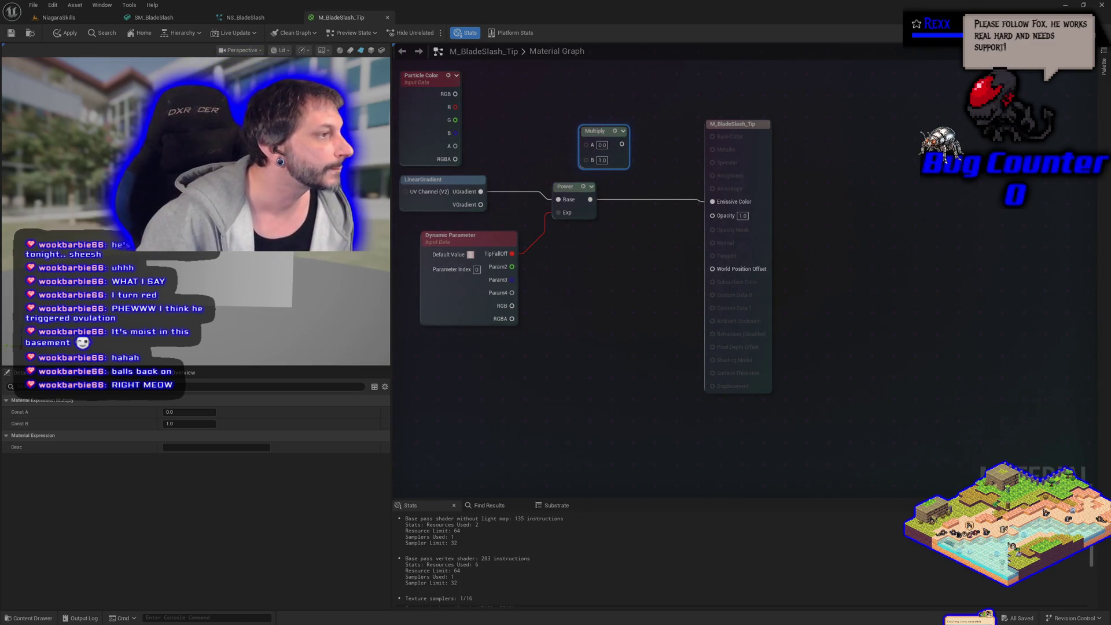
mouse_move(455, 94)
left_mouse_down()
mouse_move(528, 136)
mouse_move(588, 145)
left_mouse_up()
left_click_drag(590, 199, 589, 158)
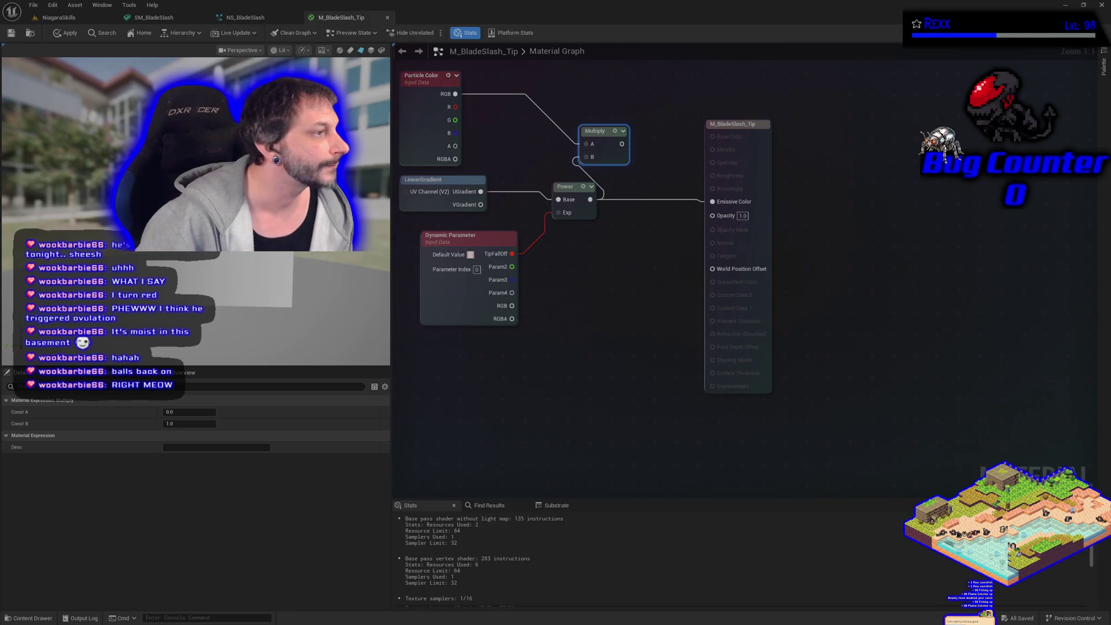
left_click_drag(622, 143, 713, 202)
left_click_drag(611, 145, 674, 201)
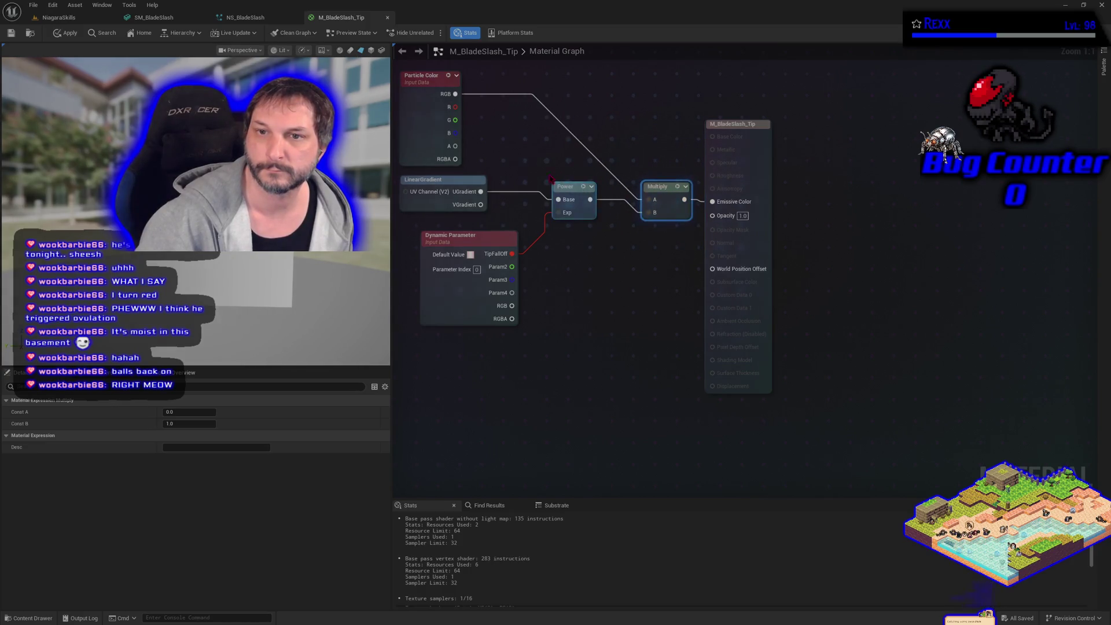
left_click_drag(434, 85, 566, 93)
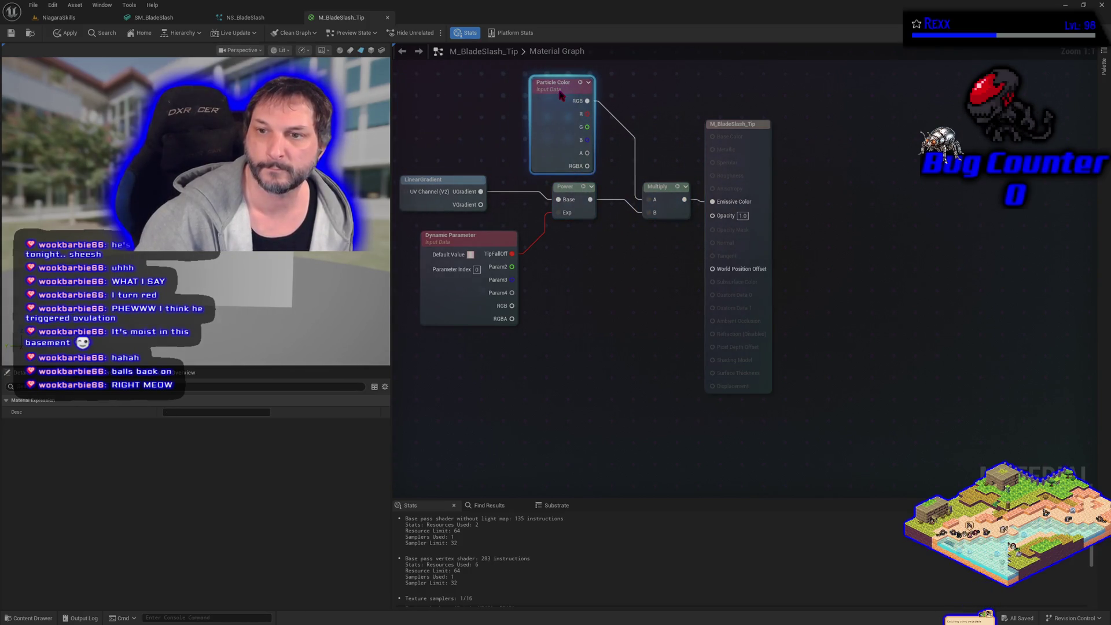
left_click(64, 33)
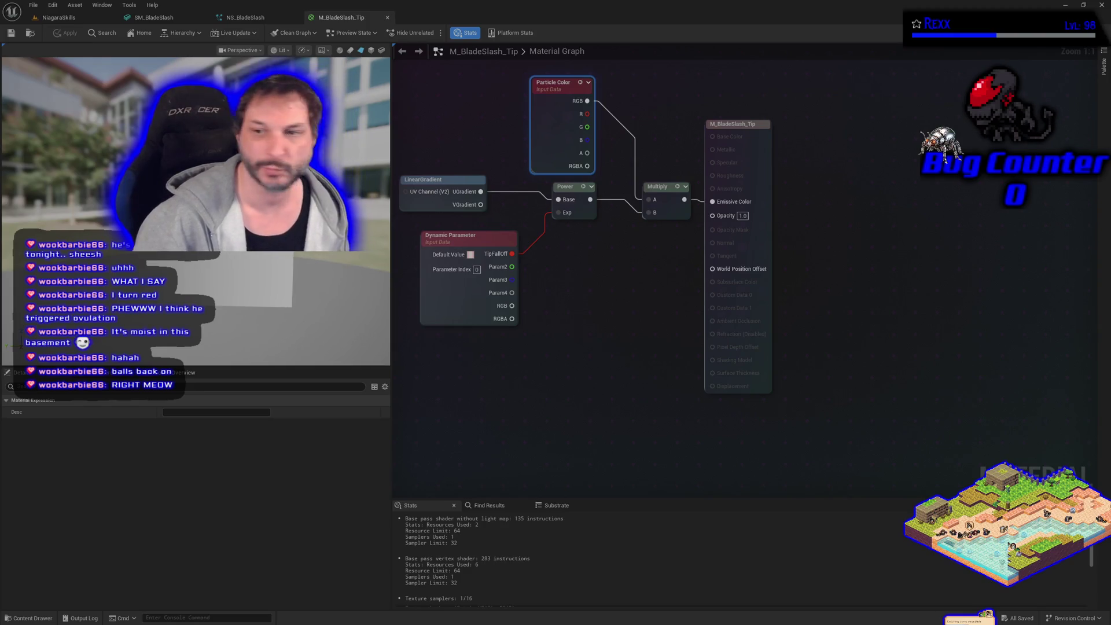
Drive Opacity with a second Multiply of Particle Color alpha and the Power result, then apply.
left_click(644, 291)
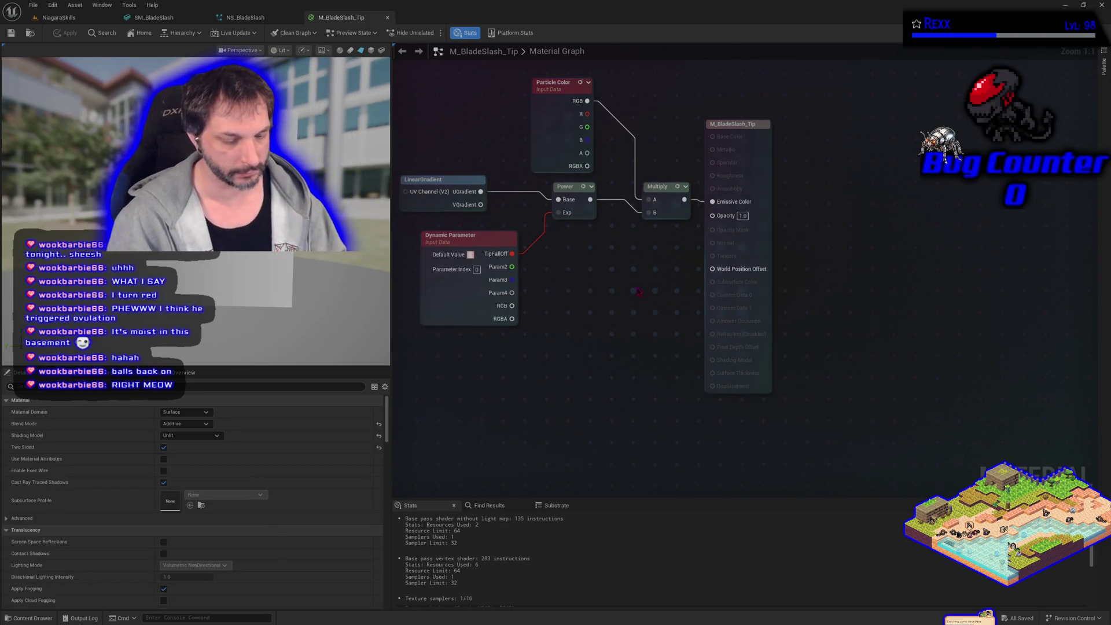
key("m")
left_click(596, 267)
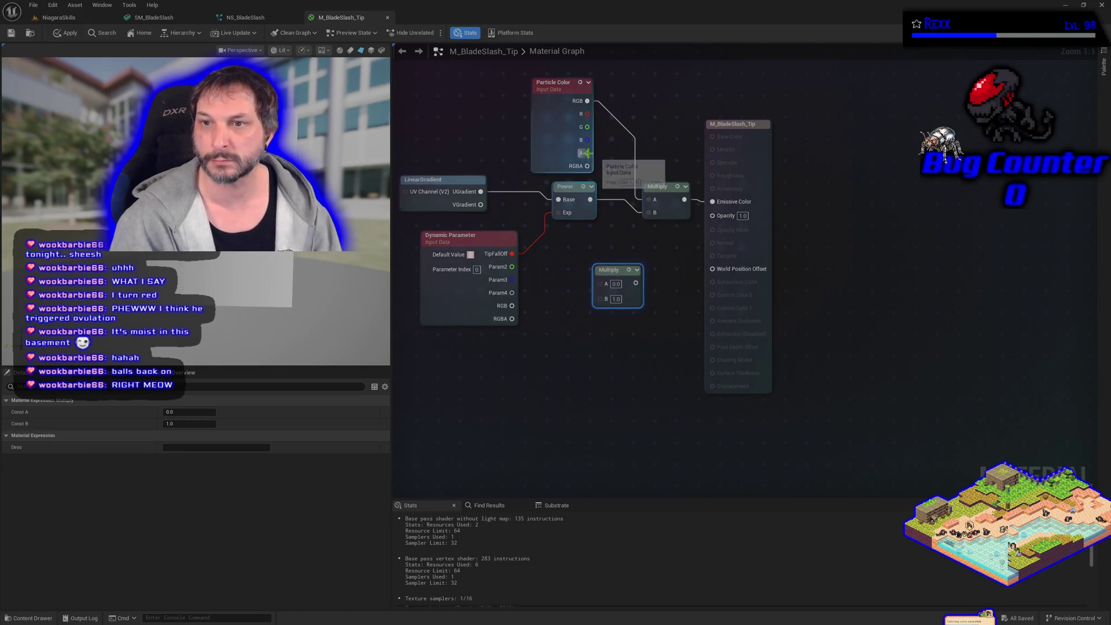
mouse_move(584, 152)
left_mouse_down()
mouse_move(602, 284)
mouse_move(652, 245)
left_mouse_up()
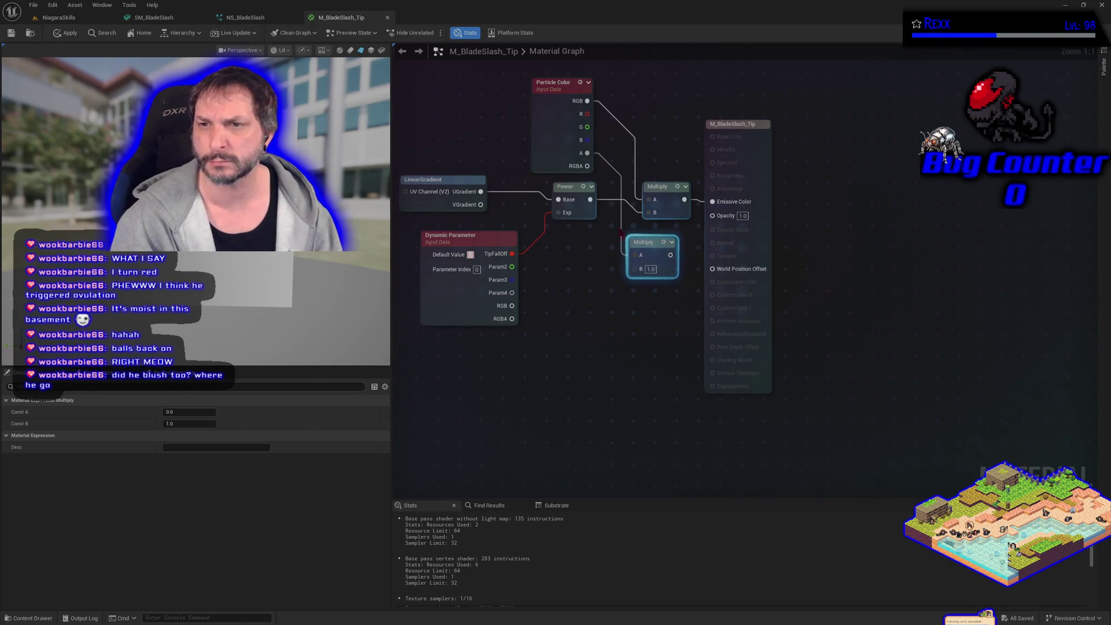
mouse_move(589, 201)
left_mouse_down()
mouse_move(651, 276)
mouse_move(700, 243)
mouse_move(712, 215)
left_mouse_up()
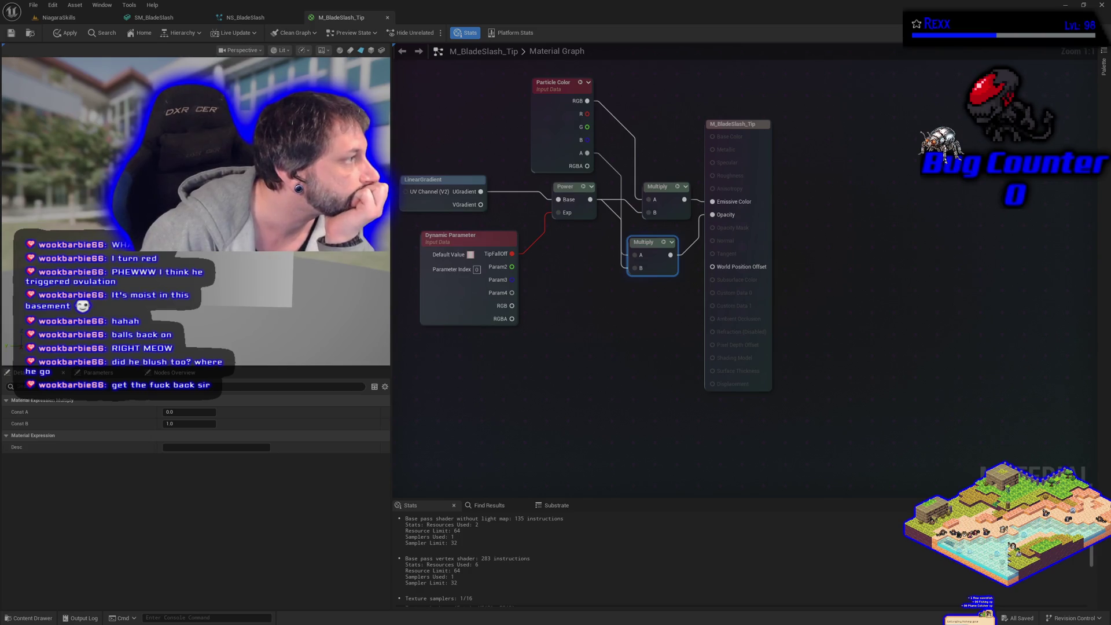
left_click(66, 33)
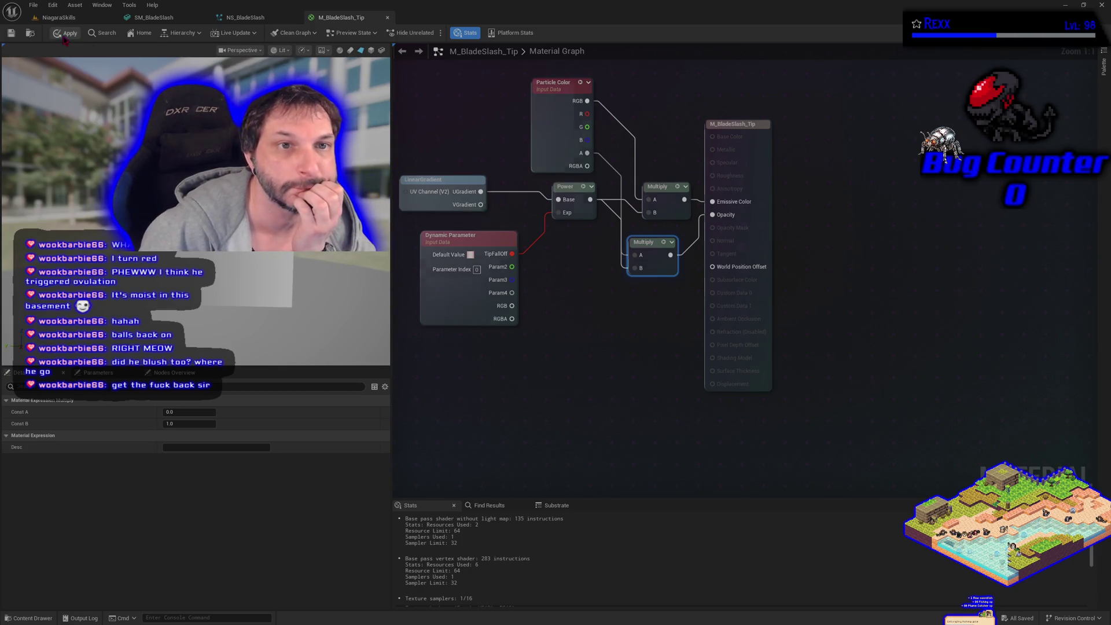
left_click(33, 5)
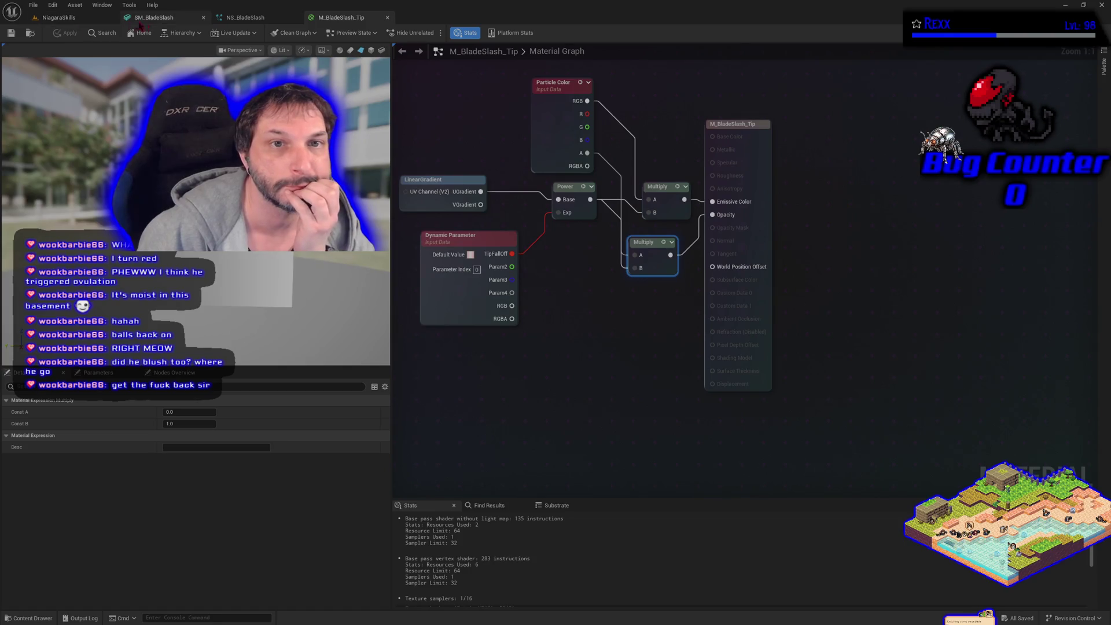
Apply M_BladeSlash_Tip from the BladeSlash folder as NS_BladeSlash's Mesh Renderer override material.
left_click(247, 18)
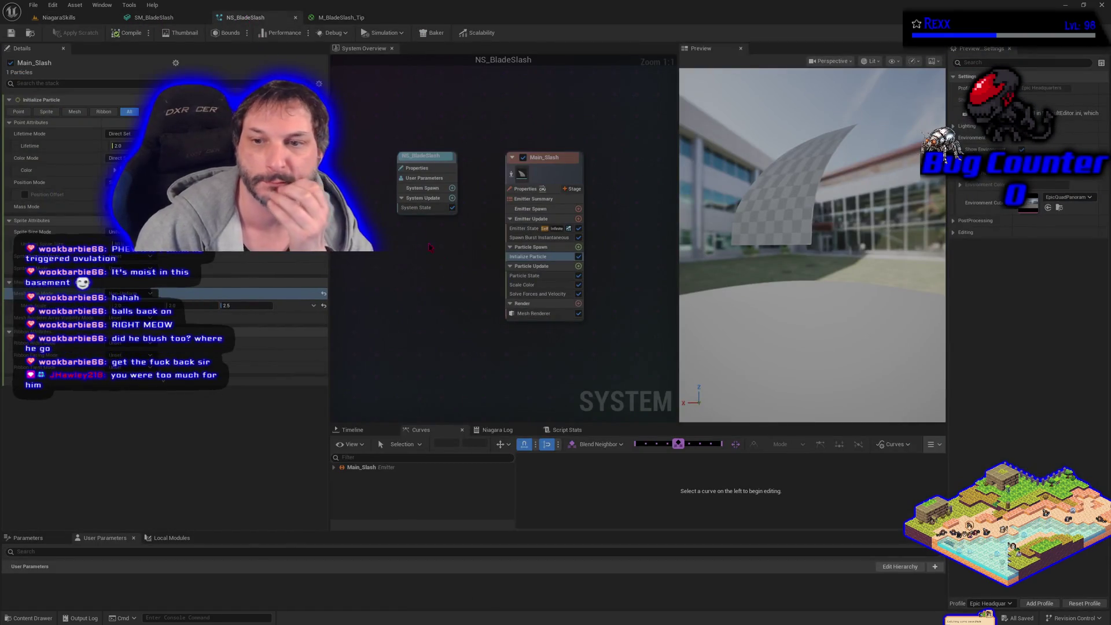
left_click(533, 314)
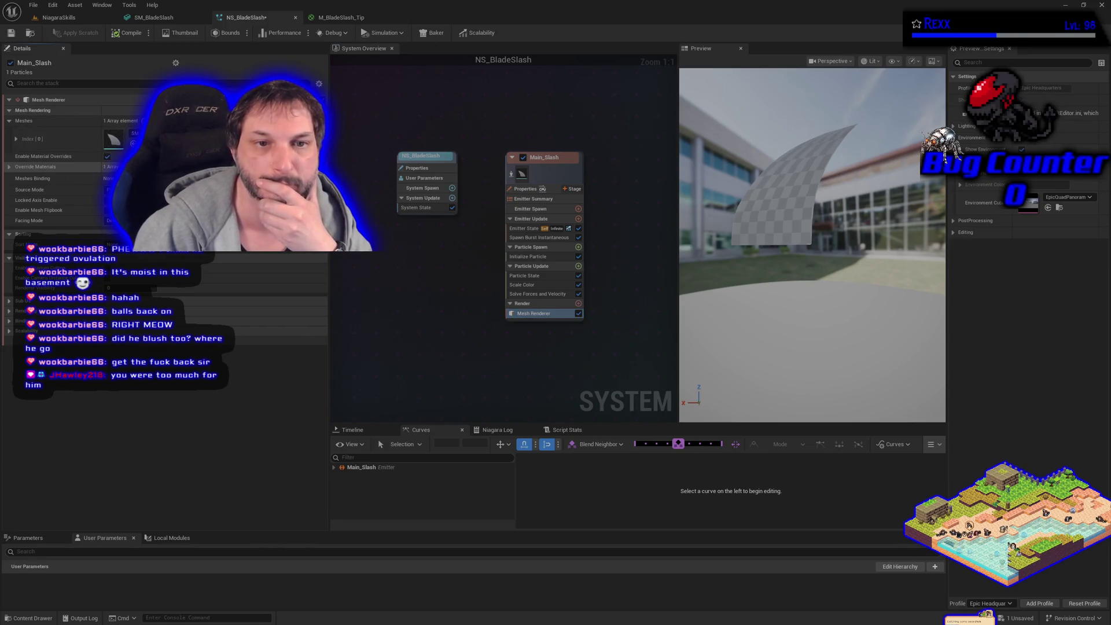
left_click(9, 167)
left_click(16, 179)
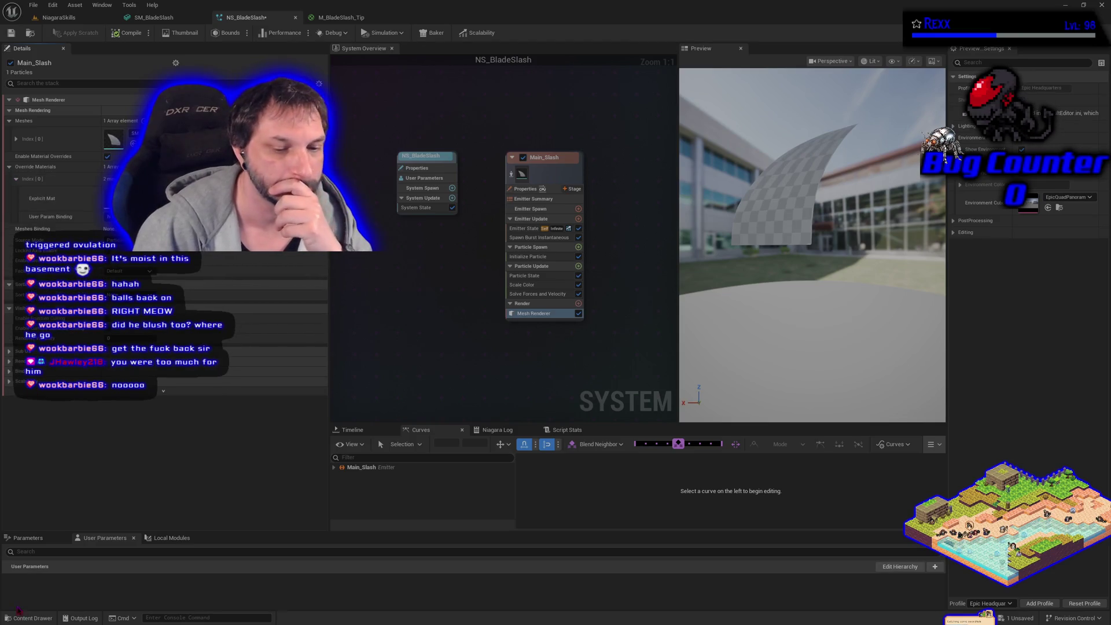
left_click(28, 618)
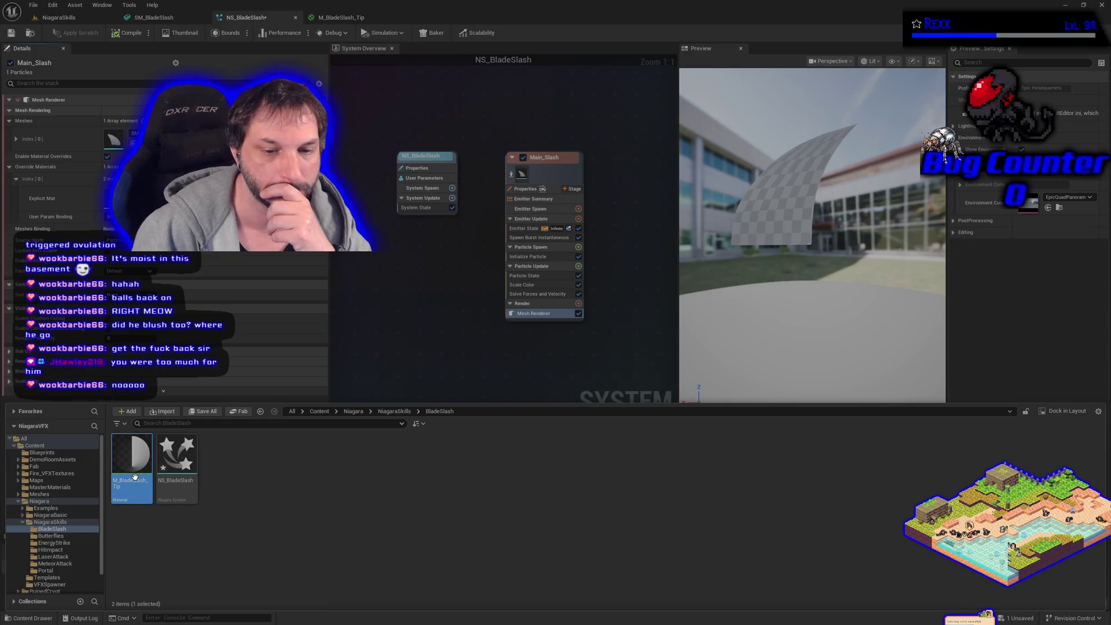
key("ctrl+space")
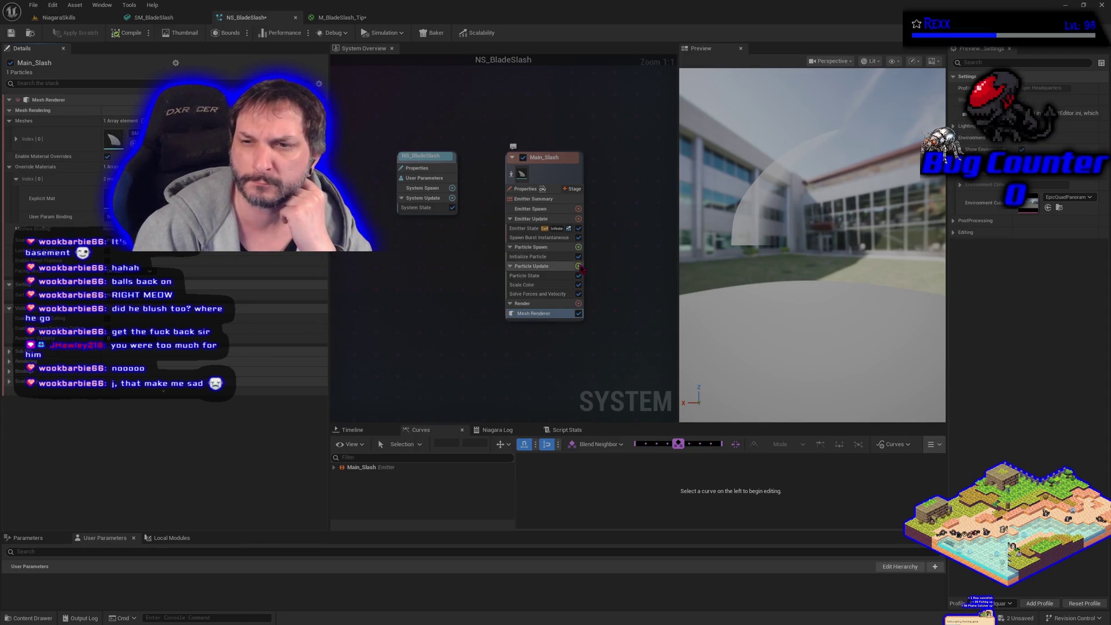
Add a Dynamic Material Parameters module to Main_Slash's Particle Update with TipFallOff 2.0.
left_click(578, 266)
type("dyn")
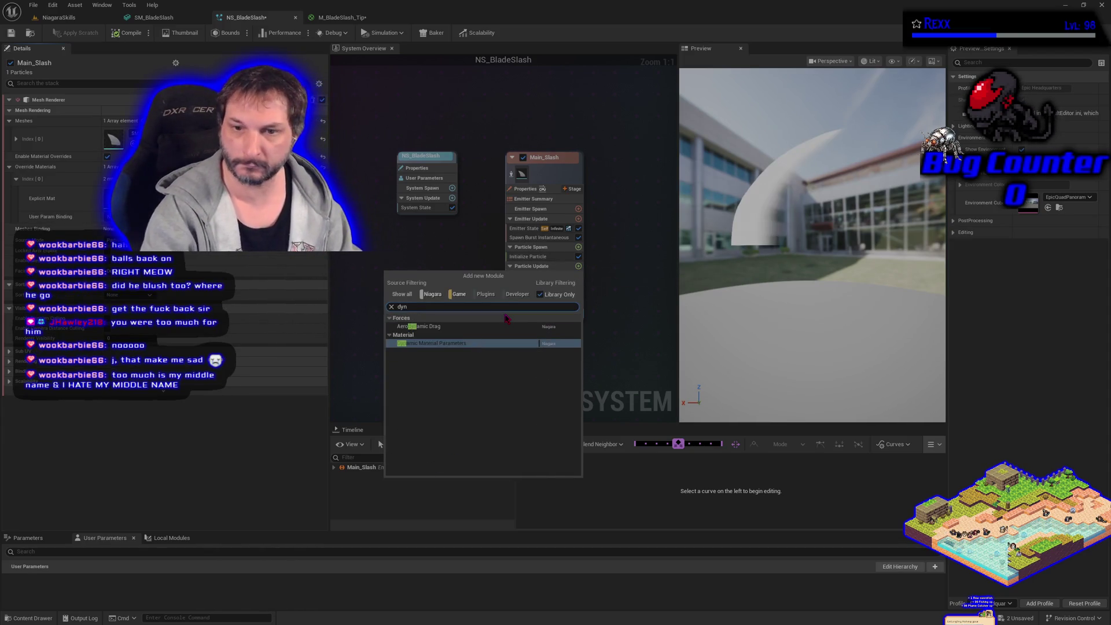
key("Return")
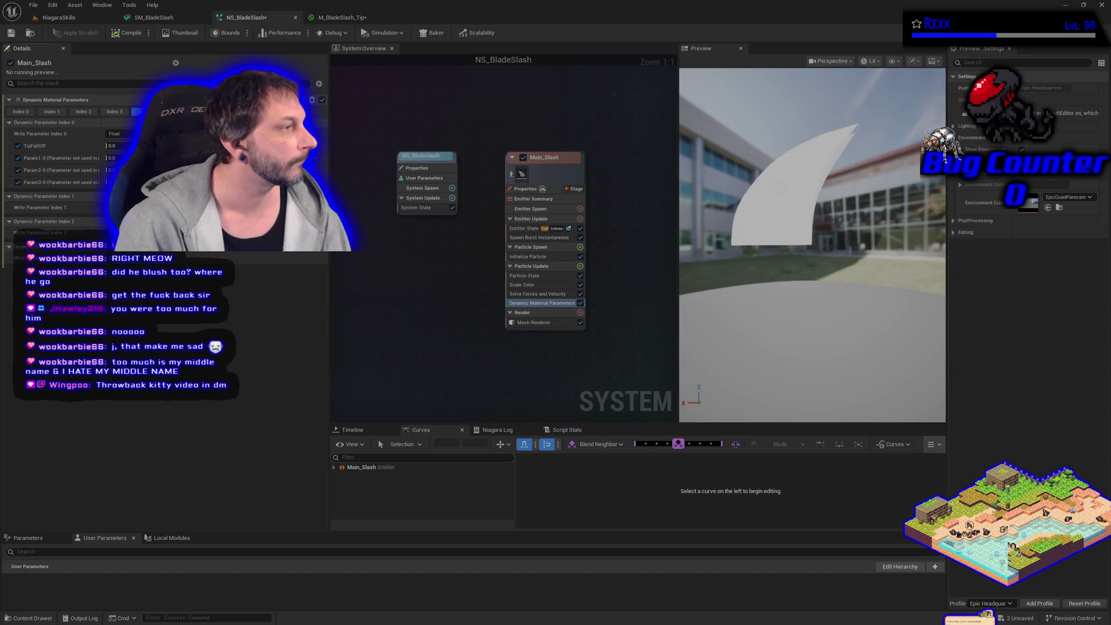
left_click(112, 146)
type("2")
key("Return")
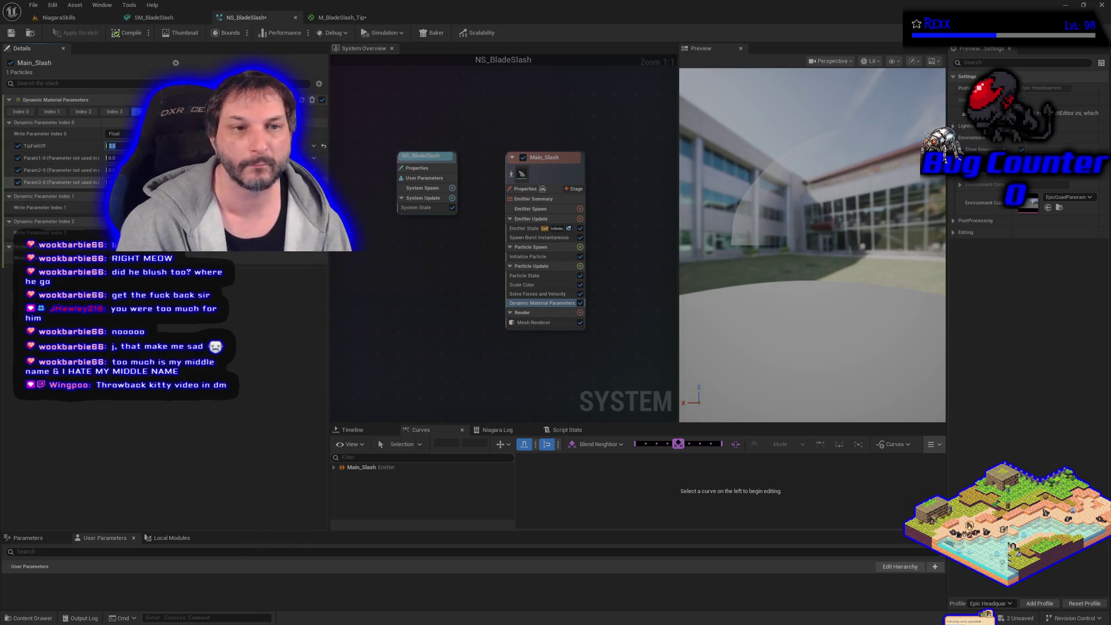
left_click(535, 256)
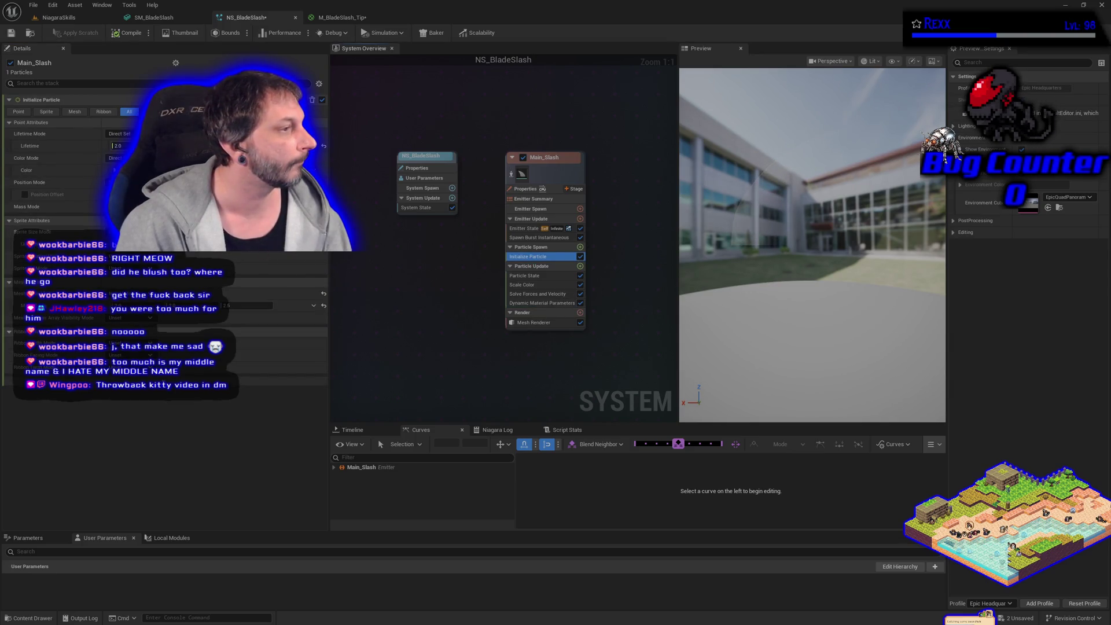
Set the Initialize Particle colour to pure blue, hex 0000FF.
left_click(168, 170)
left_click_drag(232, 255, 220, 243)
triple_click(327, 329)
type("0000FFFF")
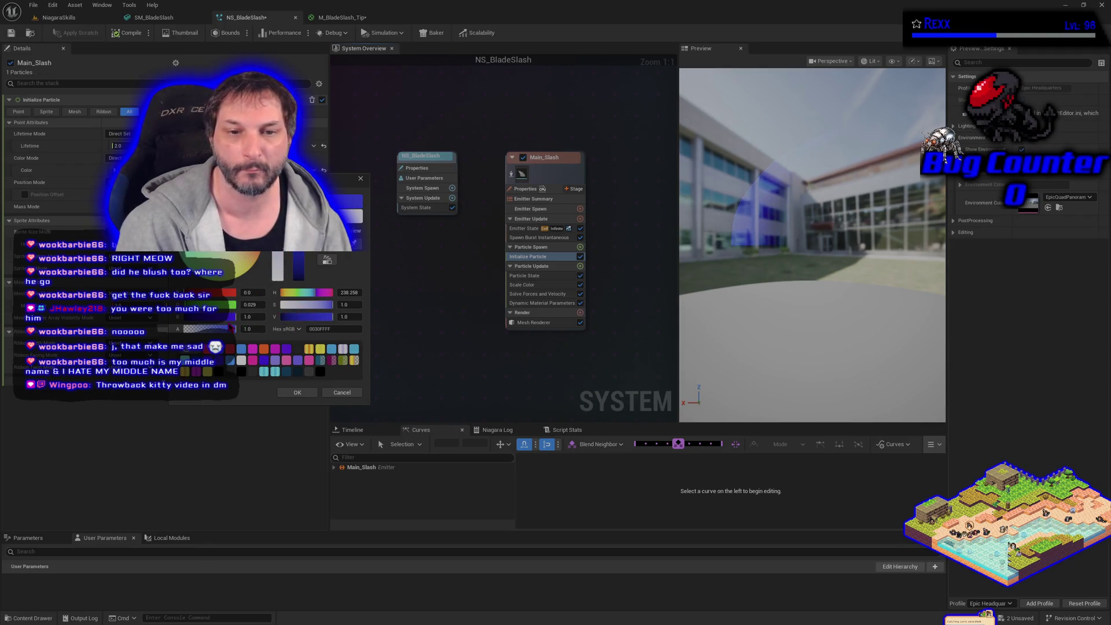
key("Return")
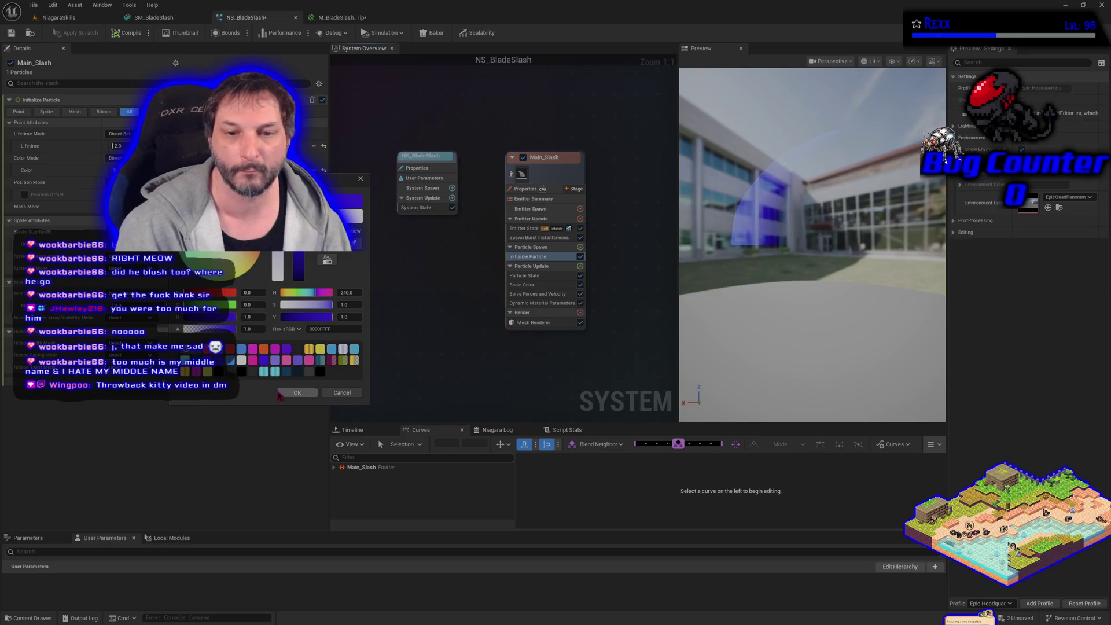
left_click(285, 393)
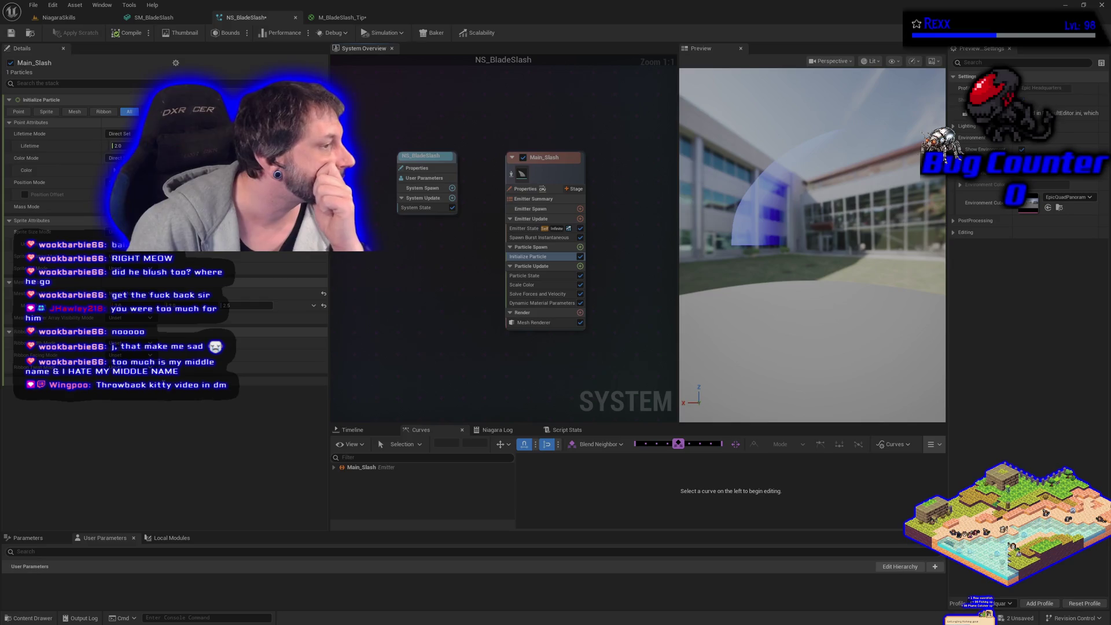
Raise the blue particle colour's brightness value (V) to 15.
left_click(128, 170)
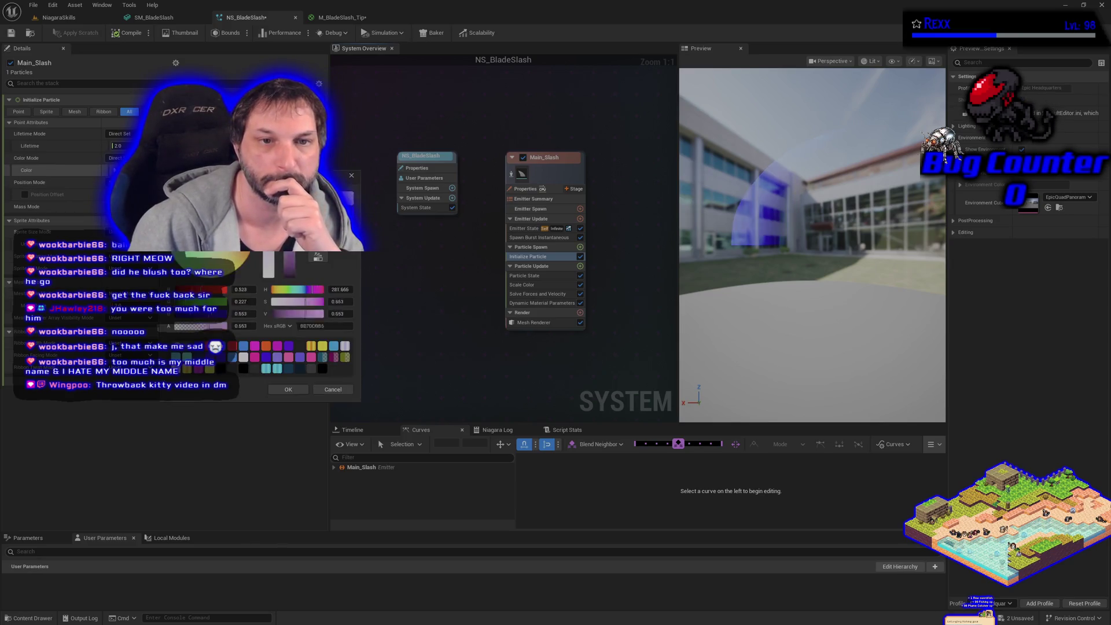
left_click(342, 313)
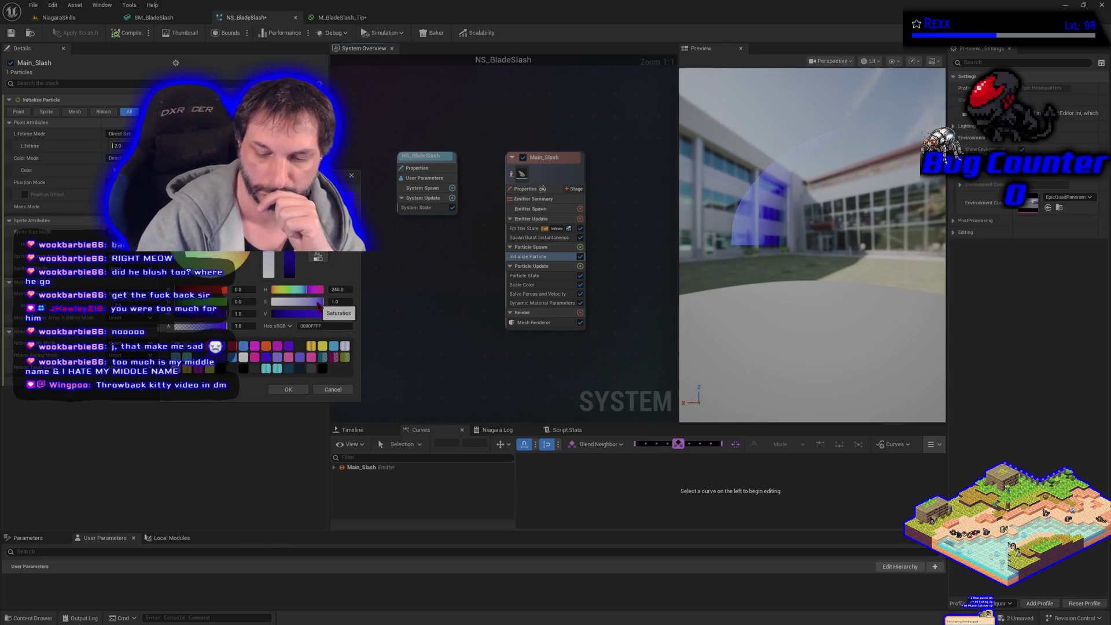
type("15")
key("Return")
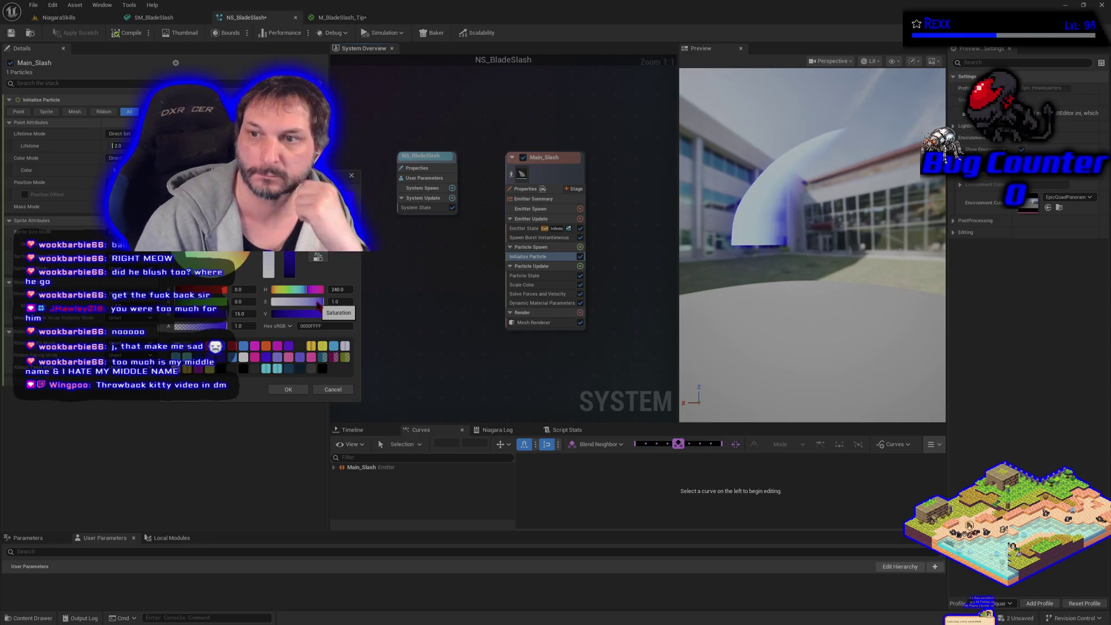
left_click(339, 314)
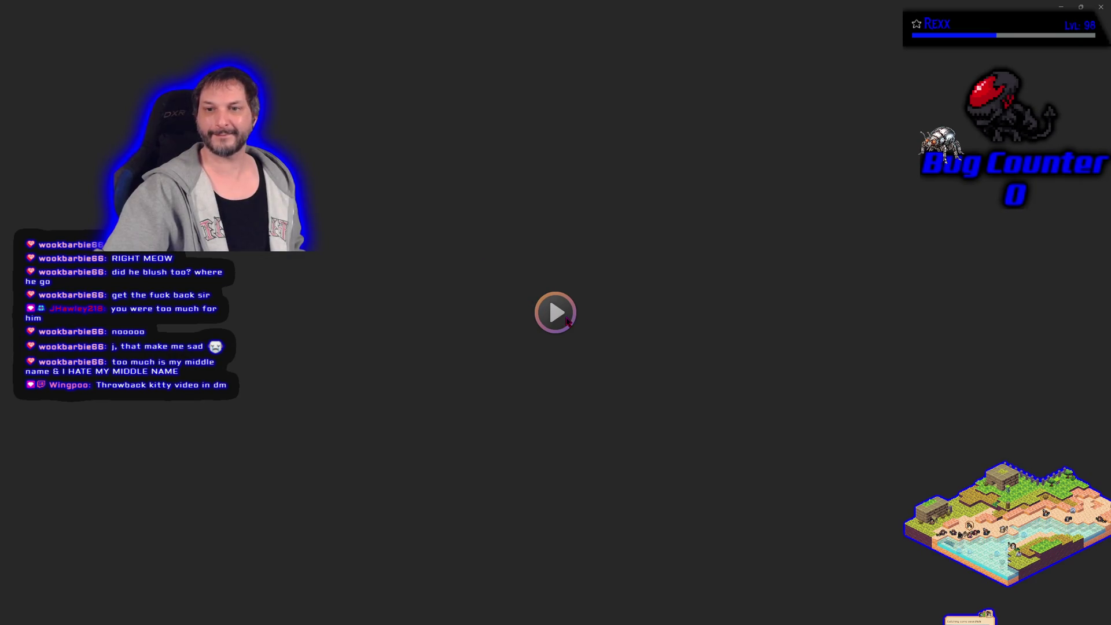
Watch and replay the kitten-and-pillow video in Media Player, then close the player.
mouse_move(653, 347)
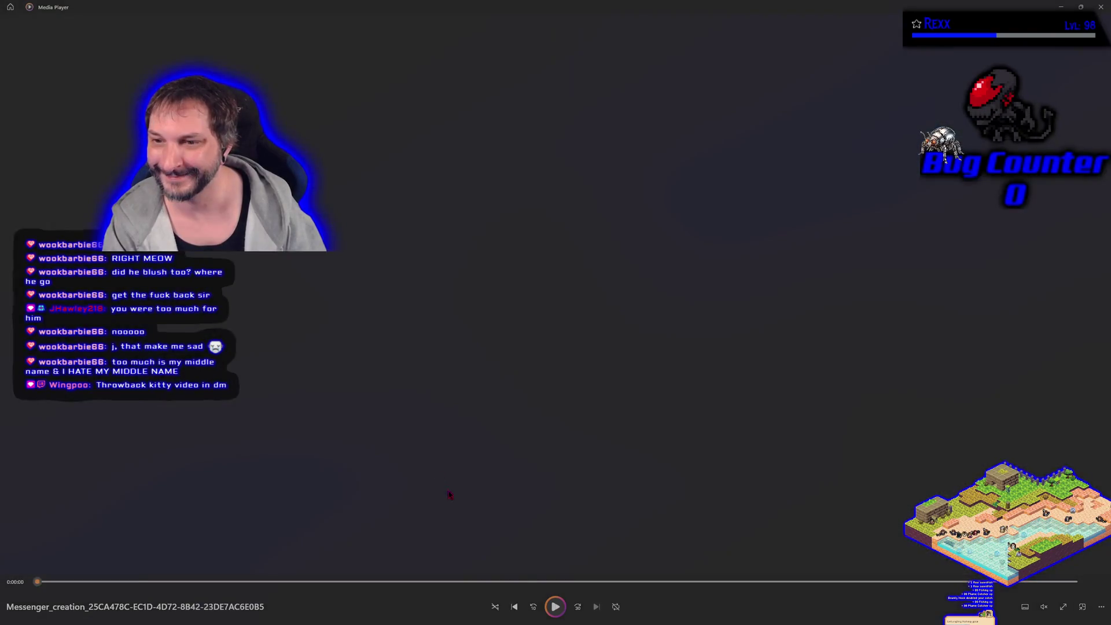
left_click(449, 495)
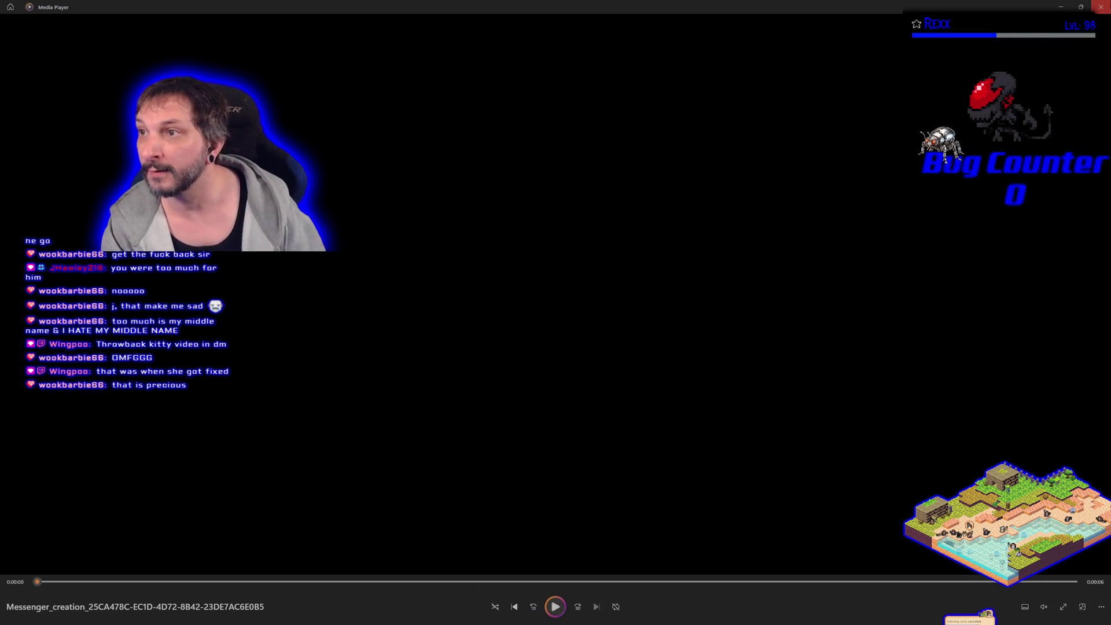
left_click(555, 606)
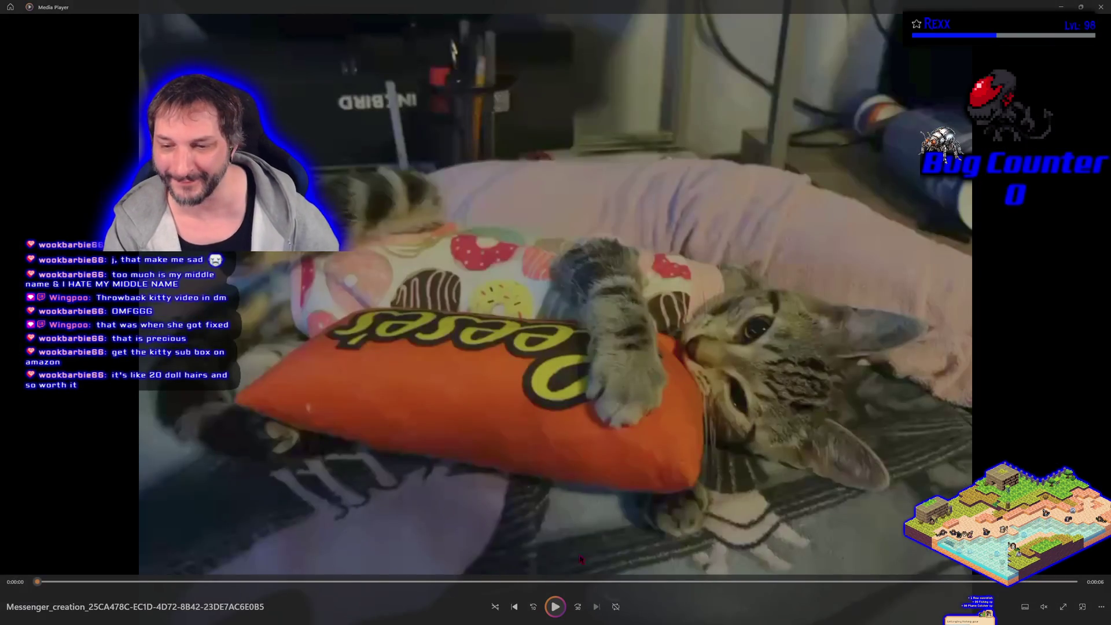
left_click(554, 607)
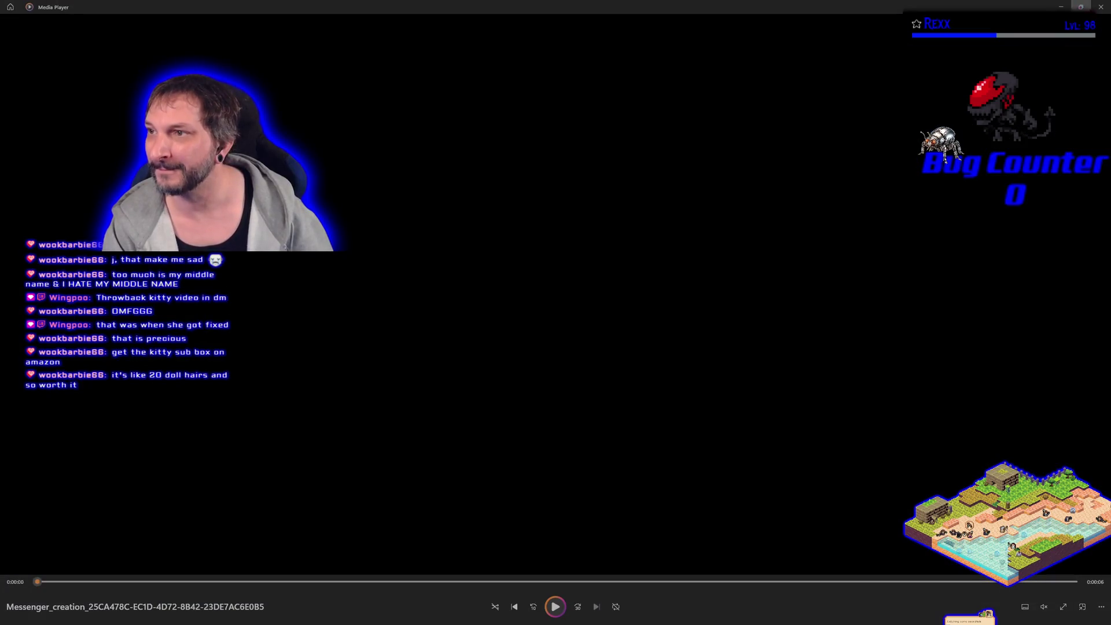
left_click(1100, 7)
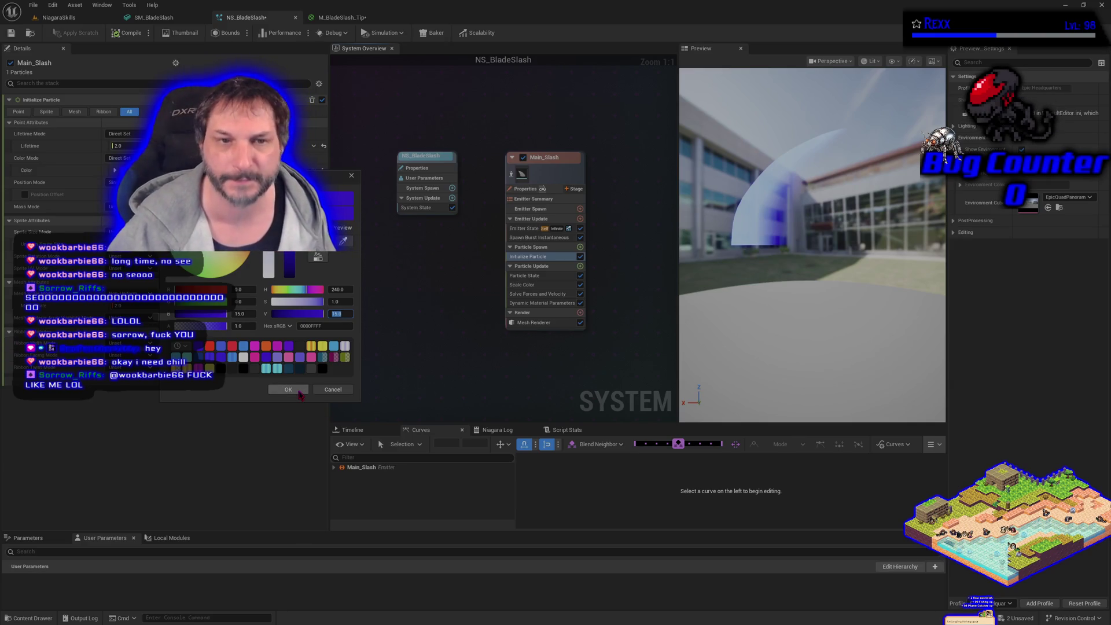
Confirm the boosted blue colour and delete the Scale Color module from Particle Update.
left_click(289, 389)
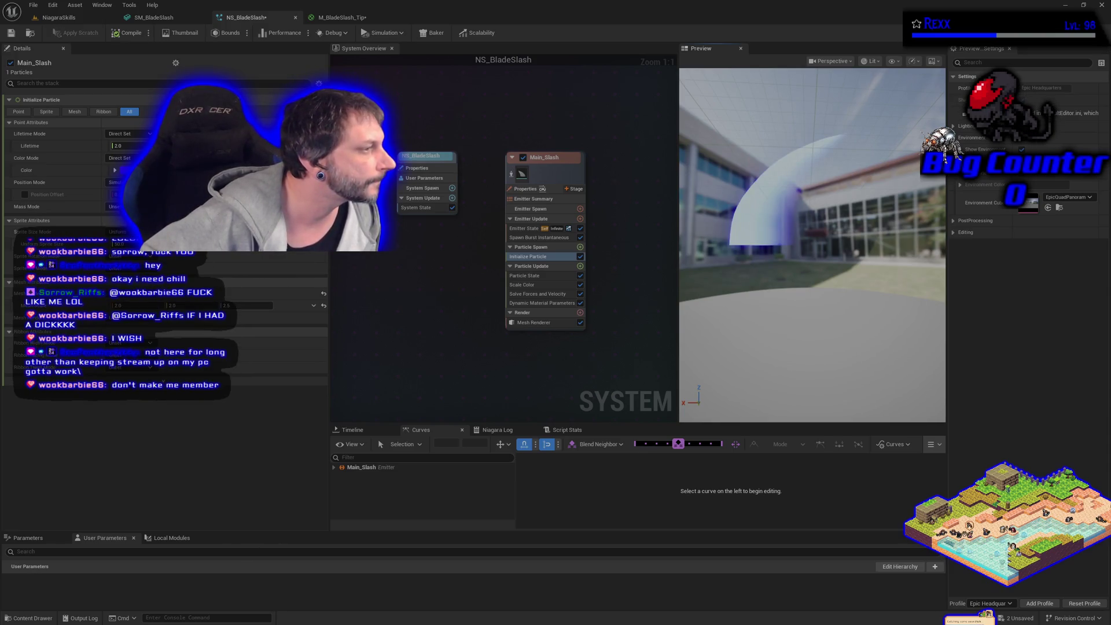
left_click(530, 285)
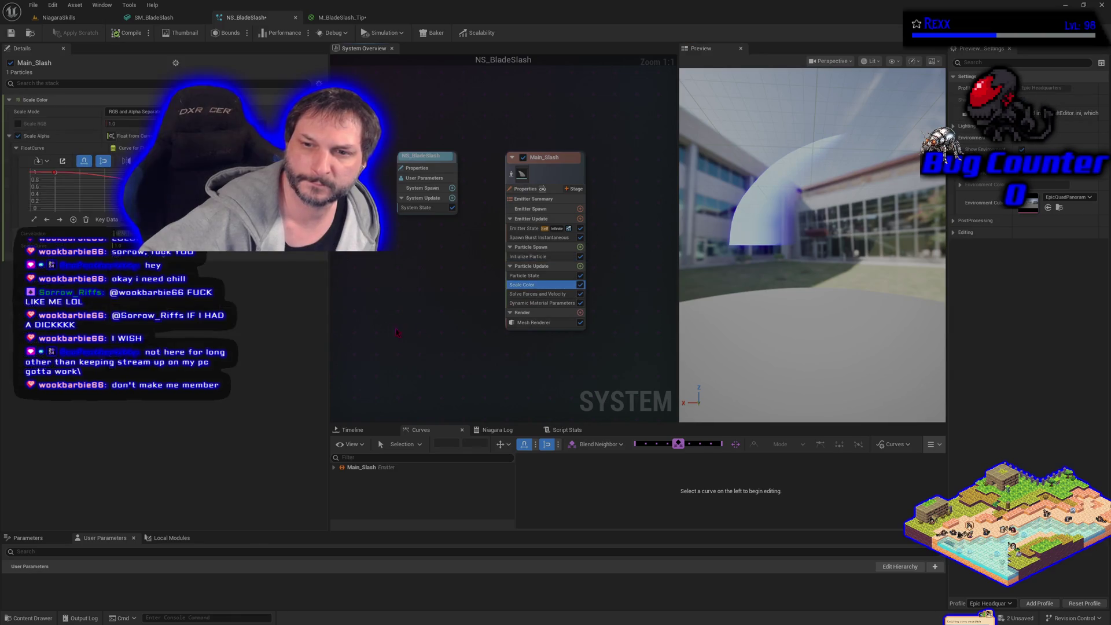
key("Delete")
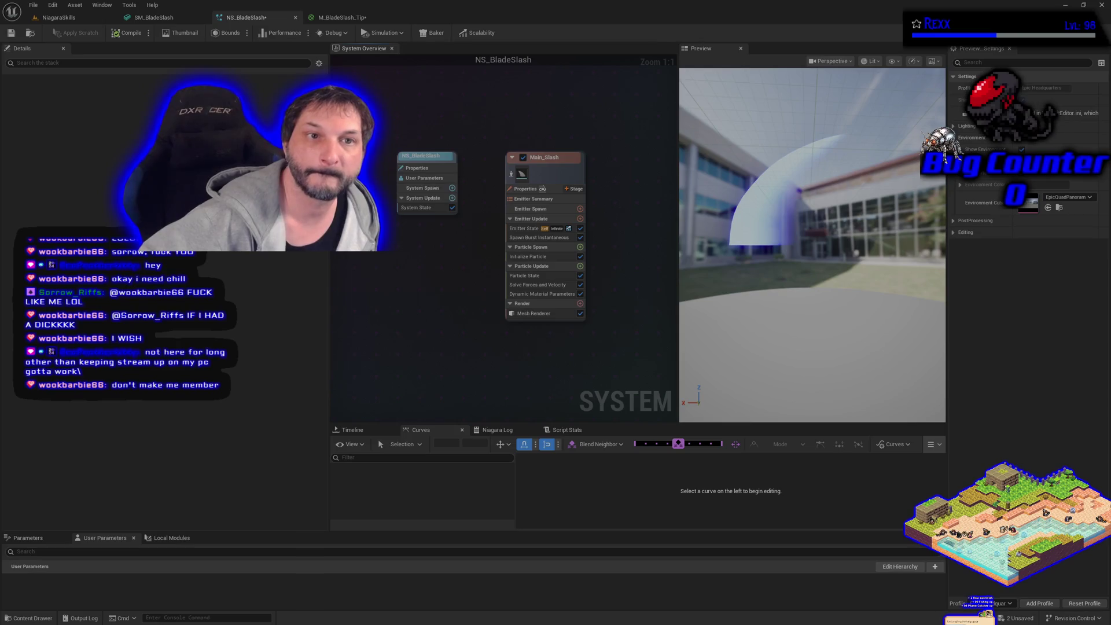
Return to the NiagaraSkills level tab.
left_click(33, 5)
left_click(99, 50)
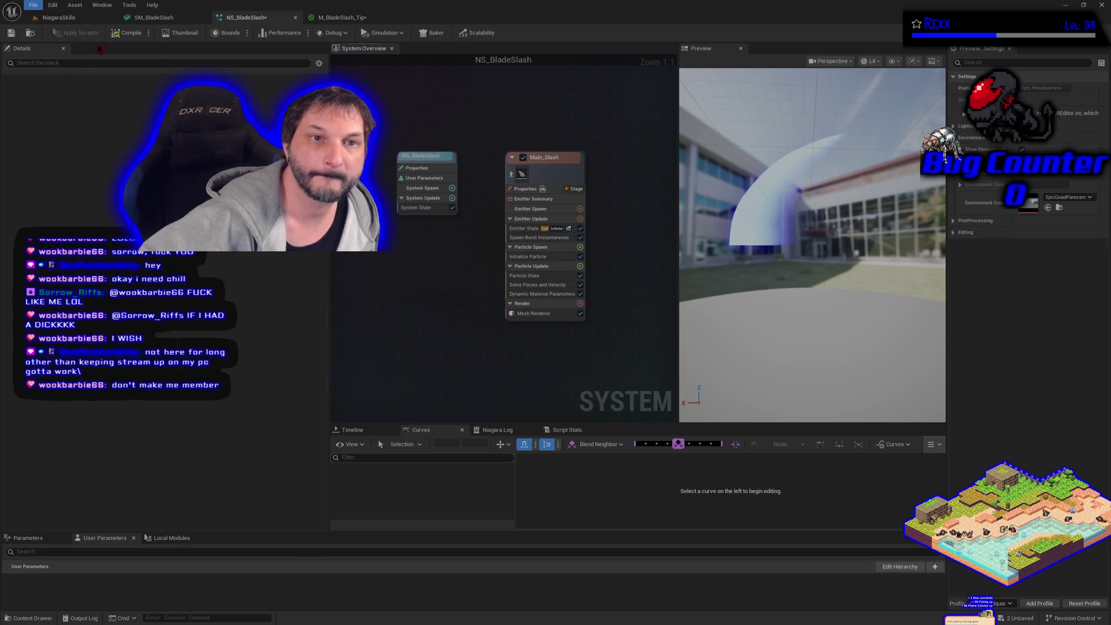
left_click(77, 18)
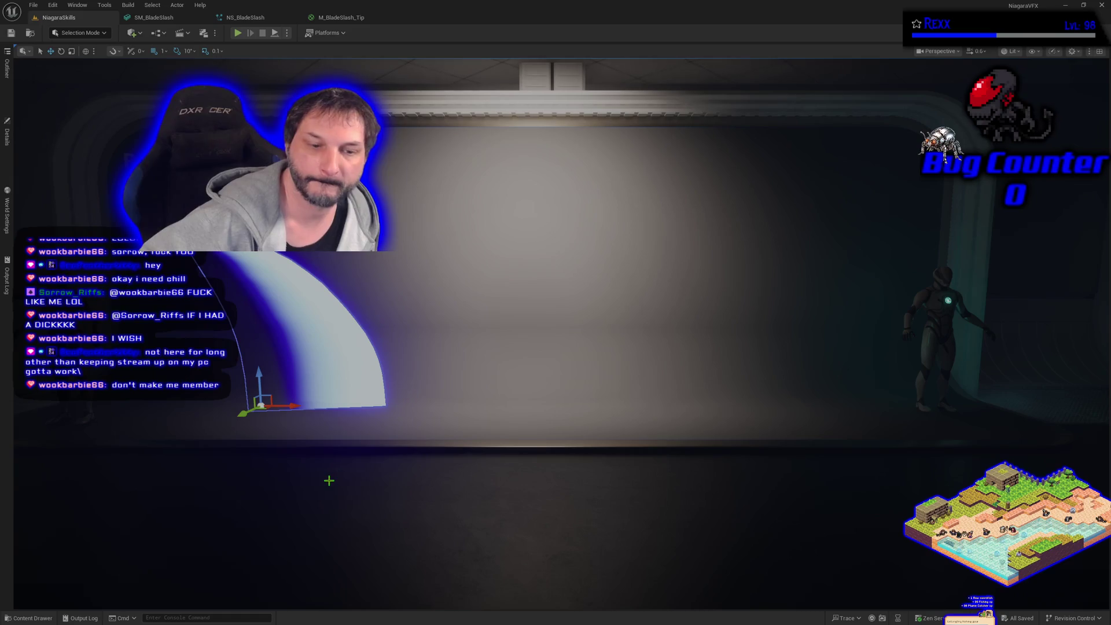
Fly the viewport camera closer to the blue blade slash and view it from another angle.
left_click_drag(328, 480, 327, 477)
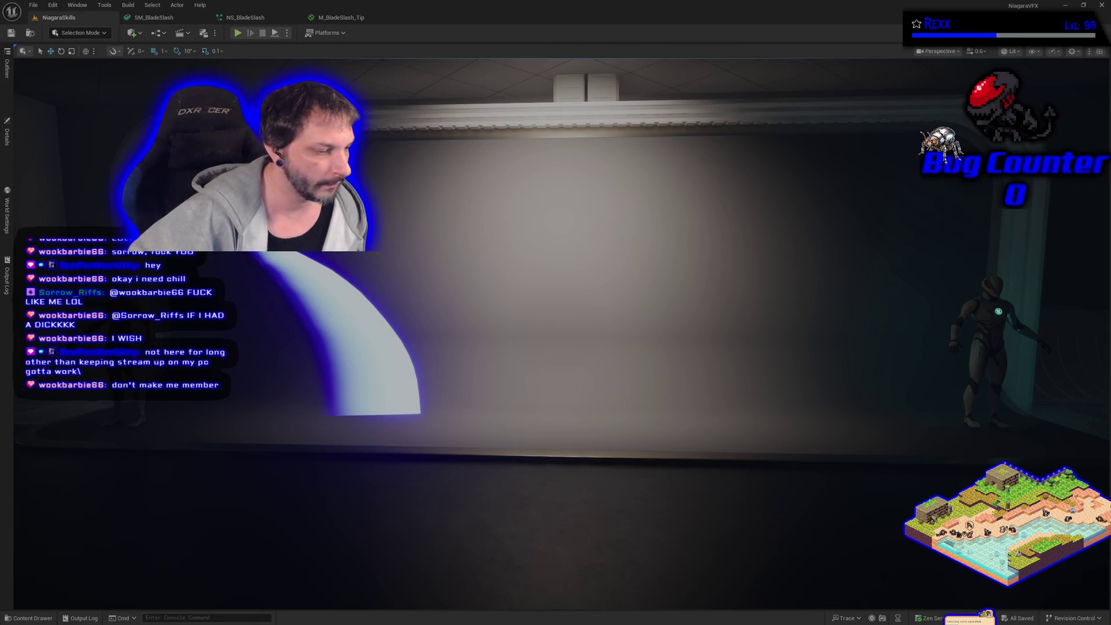
left_click_drag(510, 428, 511, 429)
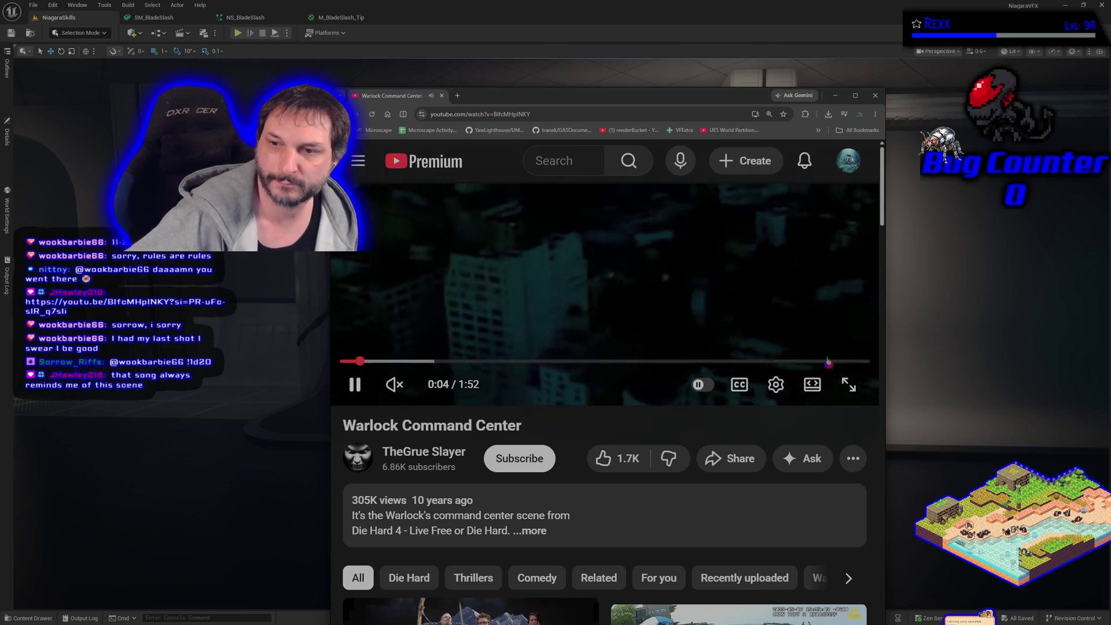
Switch the Warlock Command Center YouTube video to full screen.
left_click(850, 386)
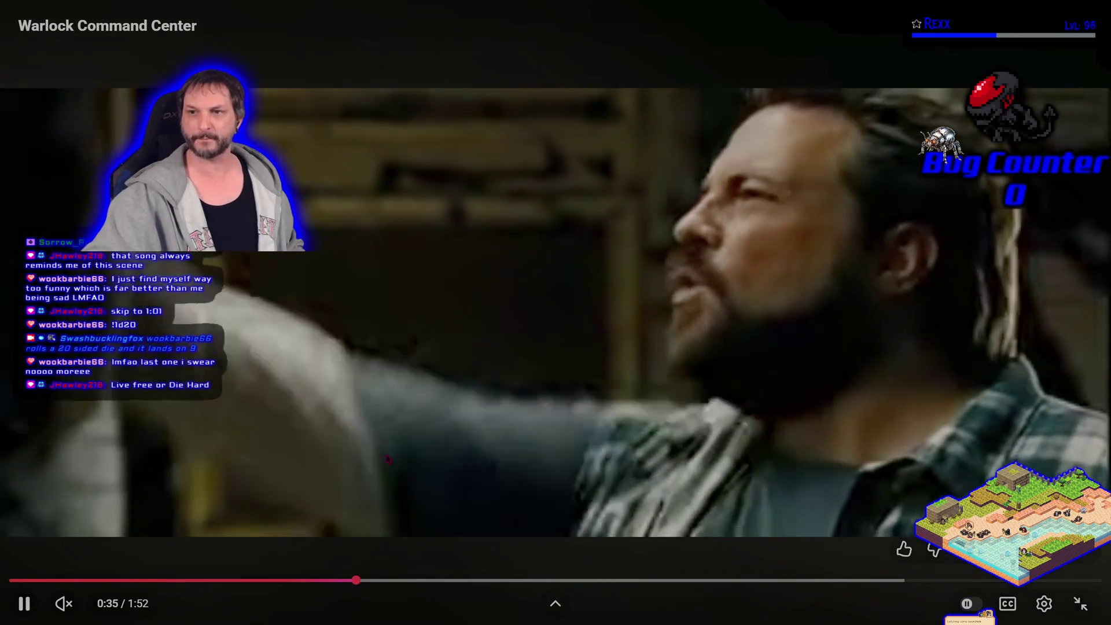
Pause and resume the video, exit full screen, and close the browser window.
left_click(388, 459)
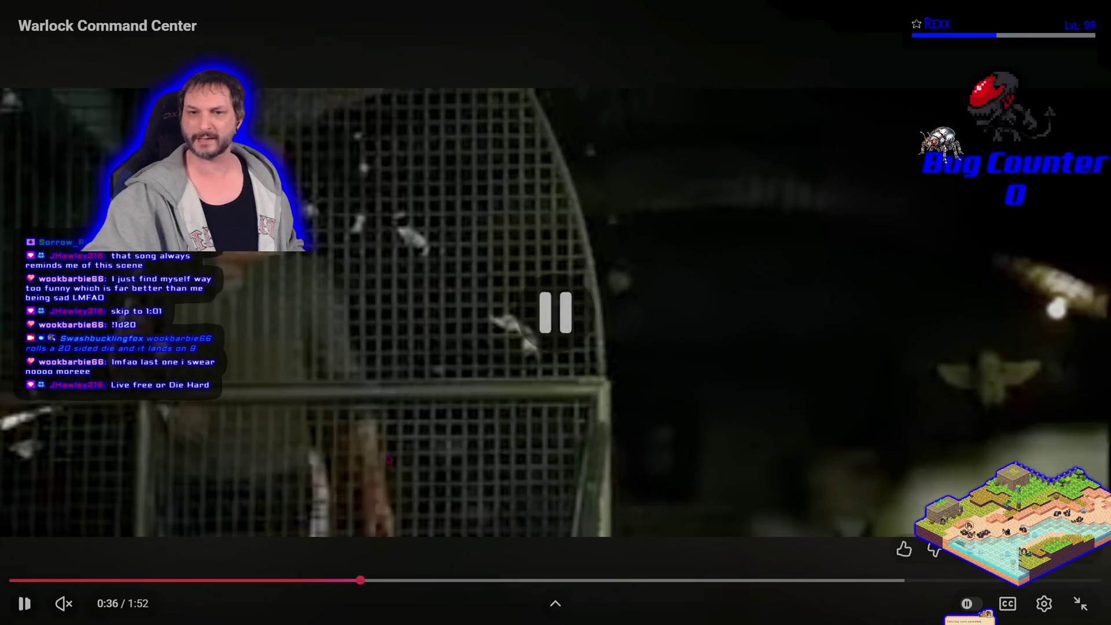
left_click(389, 459)
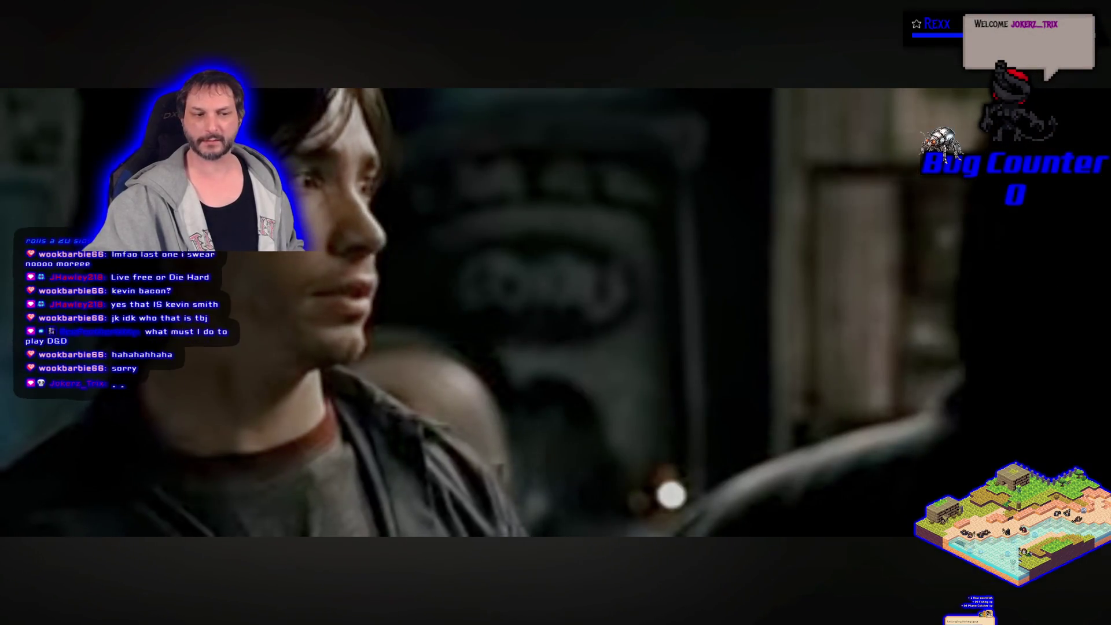
mouse_move(276, 397)
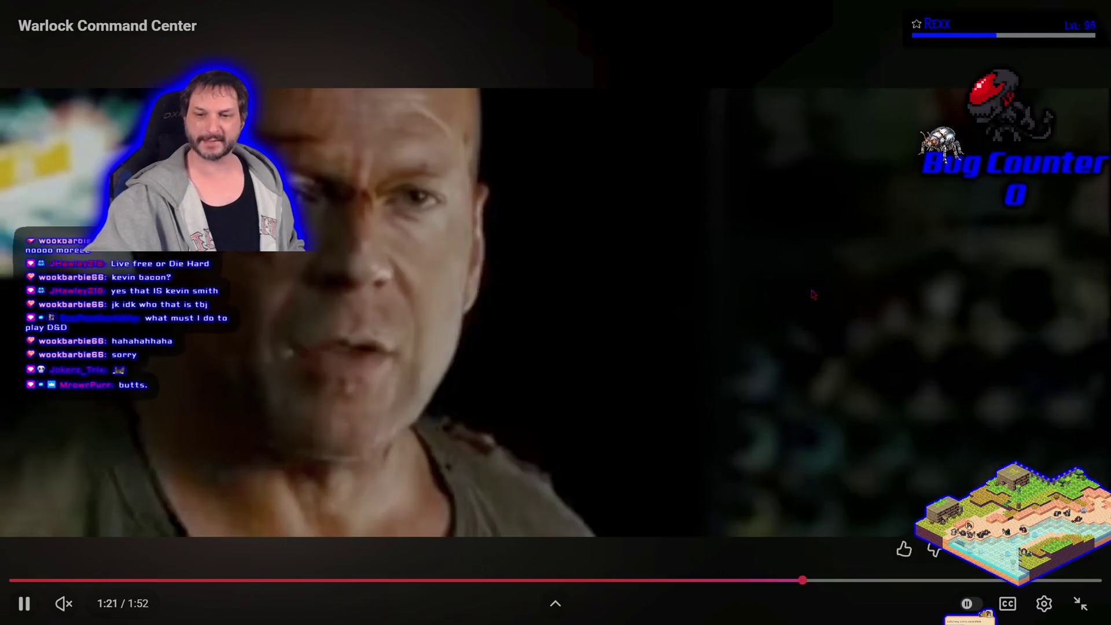
key("Escape")
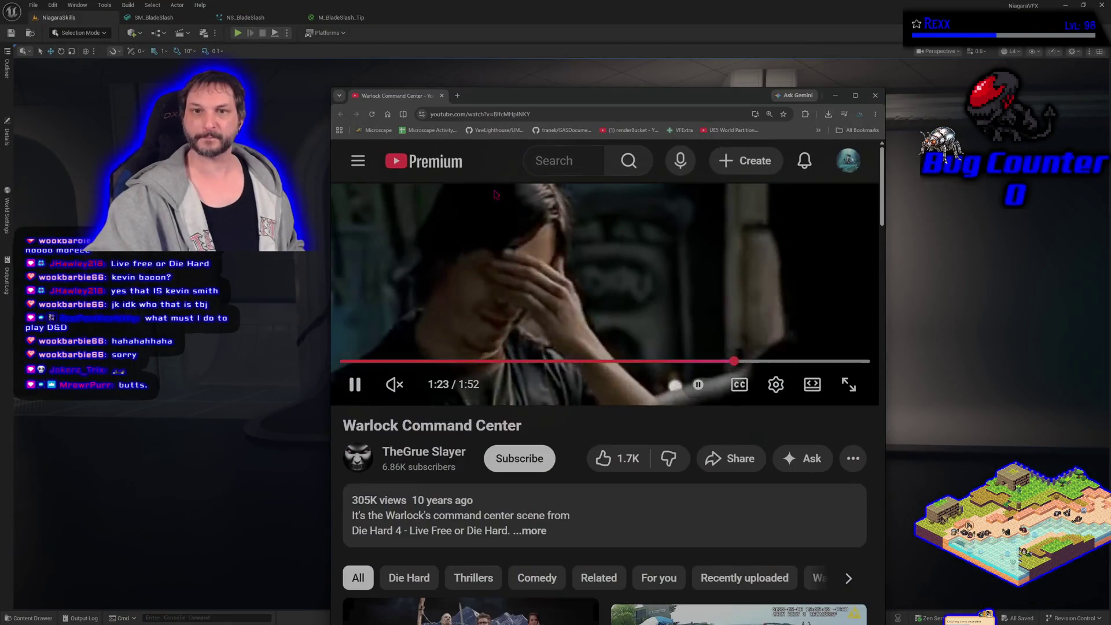
left_click(442, 95)
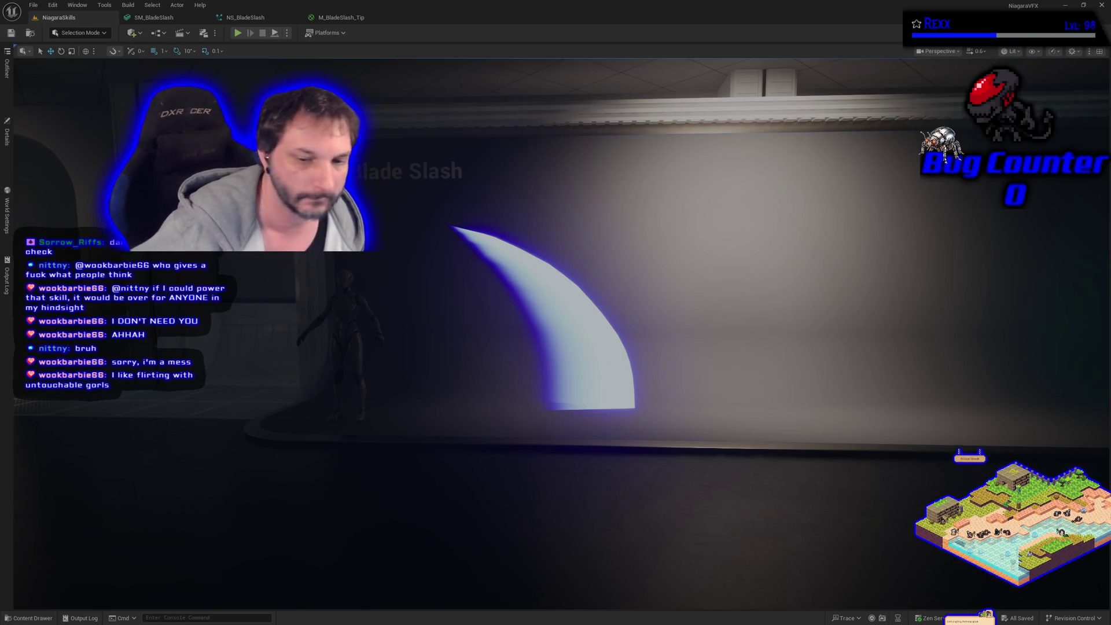
Browse the Content Drawer to the Niagara/VFXSpawner folder holding BP_DefaultVFXSpawner.
left_click(37, 617)
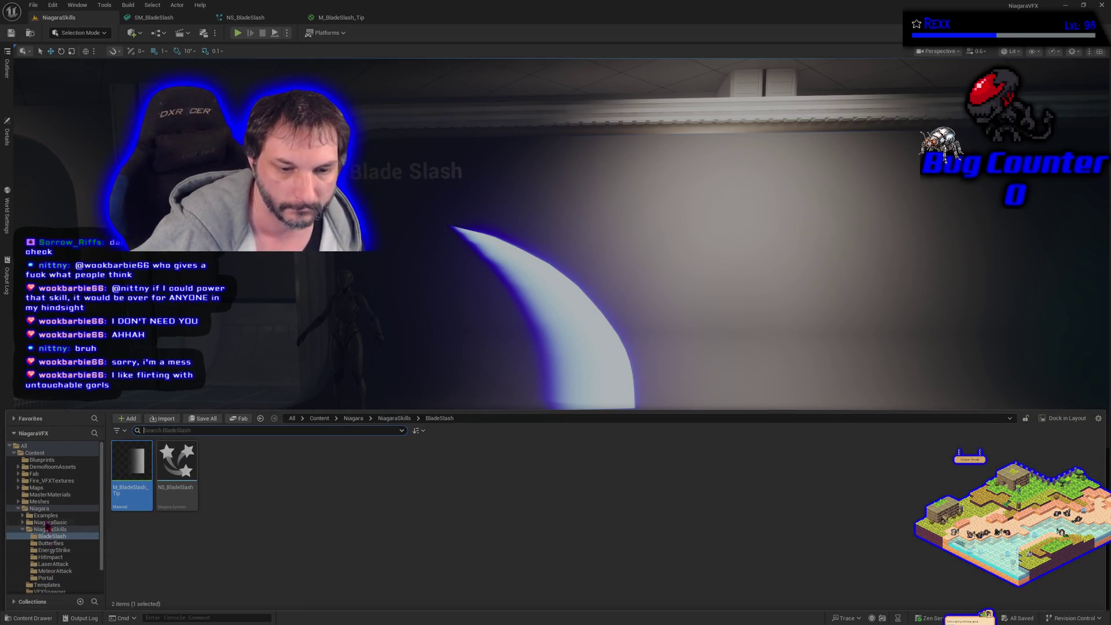
scroll(67, 538, "down", 2)
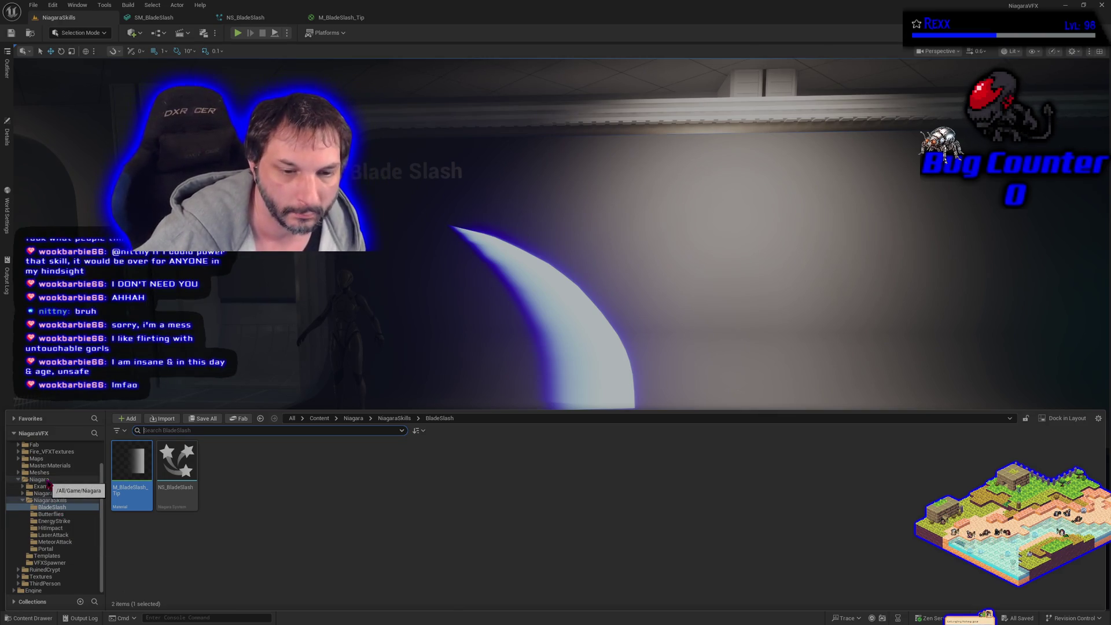
left_click(57, 480)
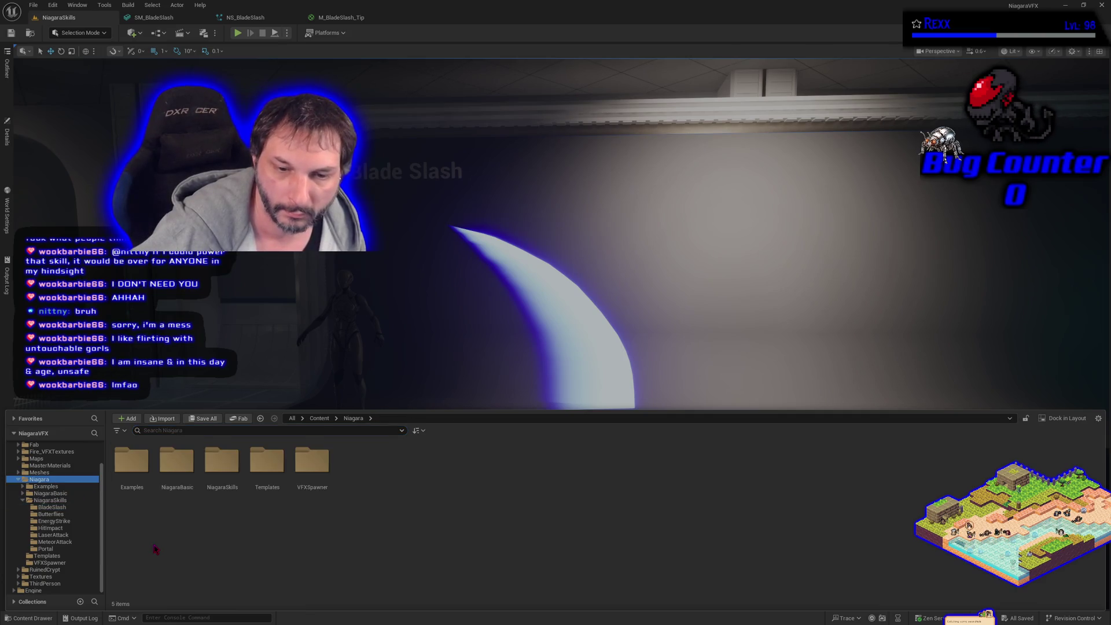
double_click(304, 472)
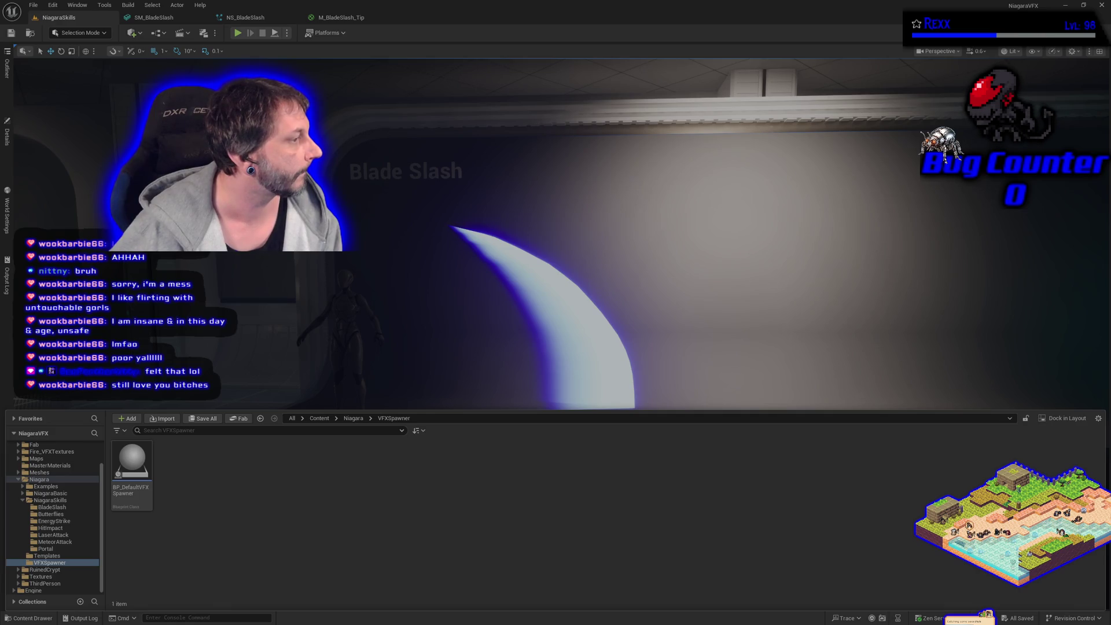
right_click(264, 467)
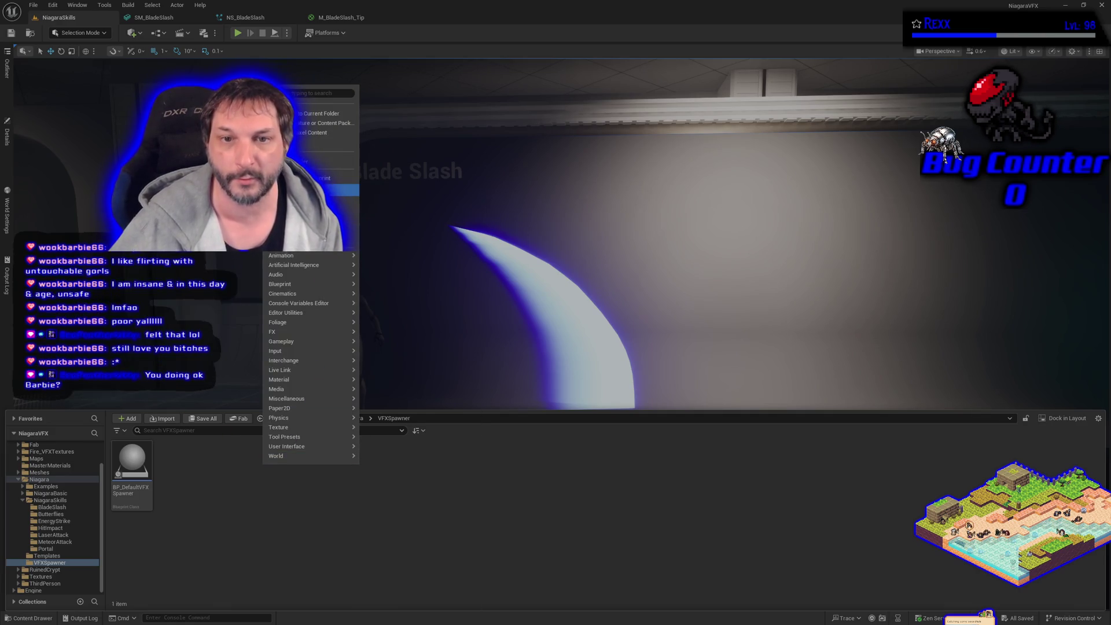
Create an Actor Blueprint Class in VFXSpawner named BP_ProjectileMaster.
key("Escape")
left_click(457, 253)
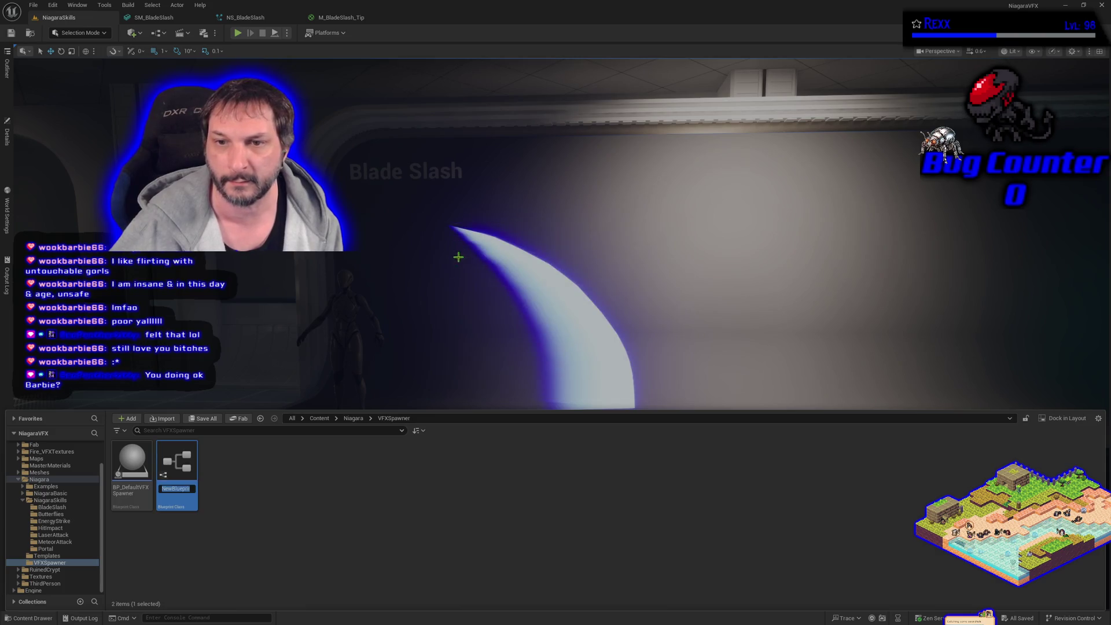
type("BP_")
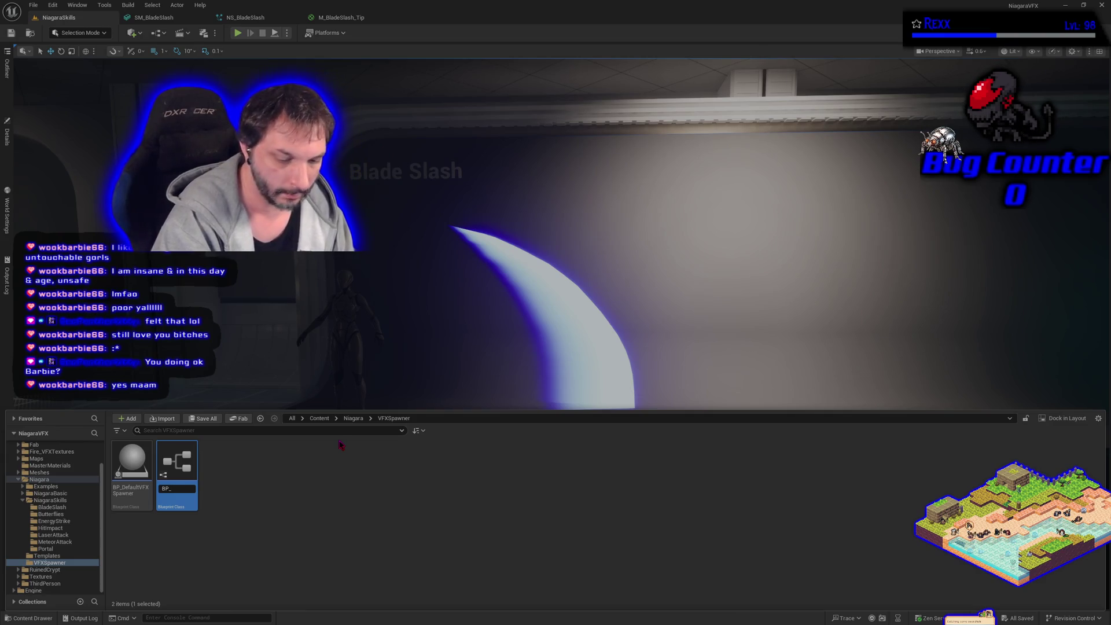
type("Projecti")
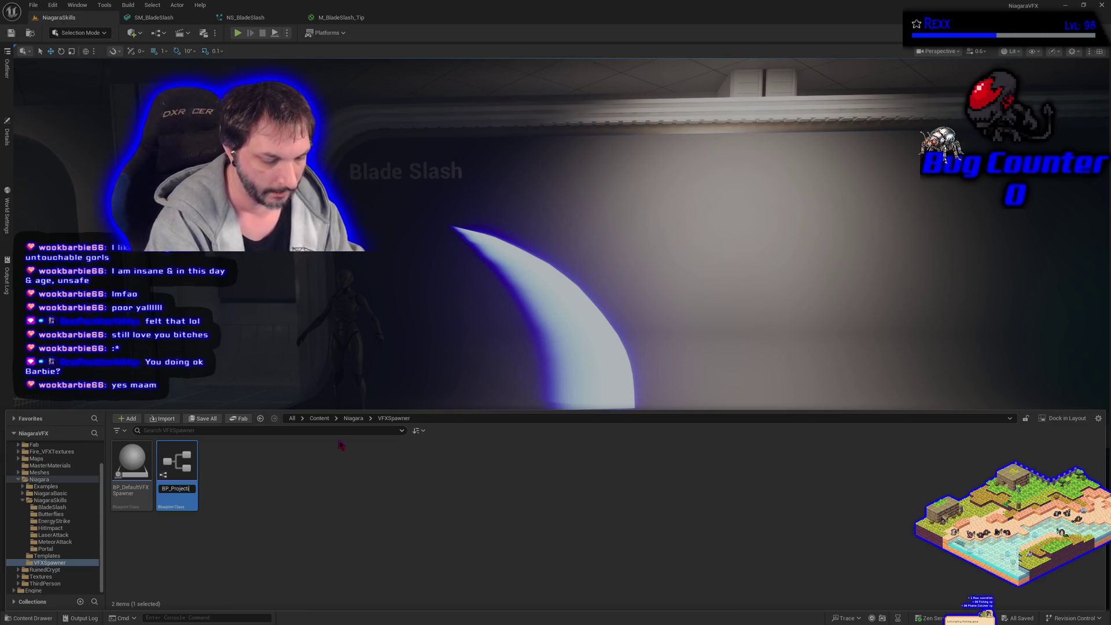
type("leMaster")
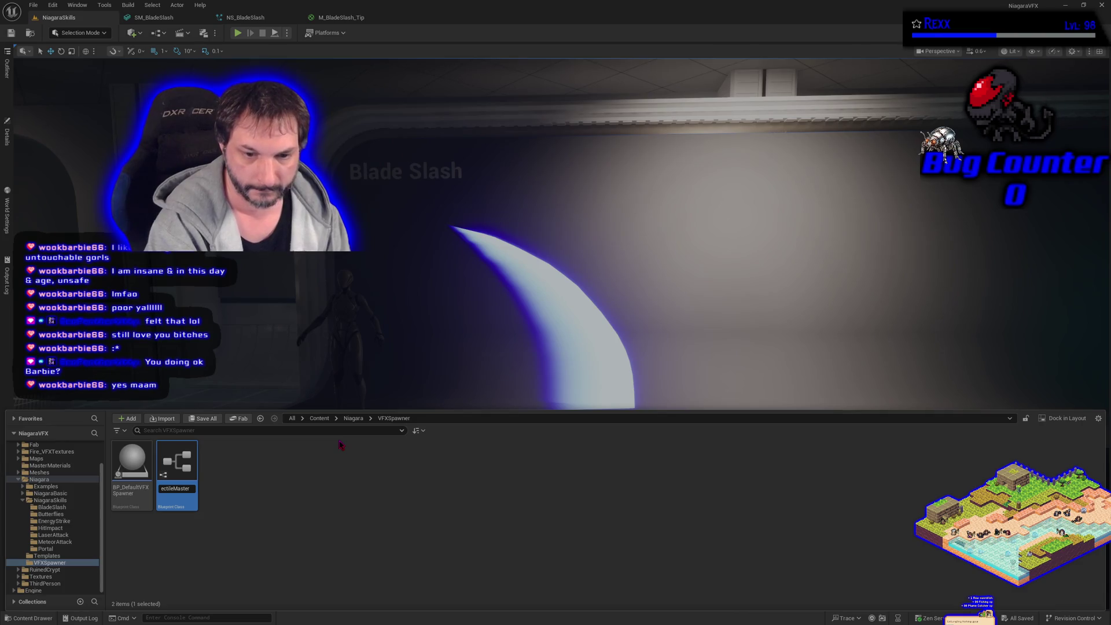
key("Return")
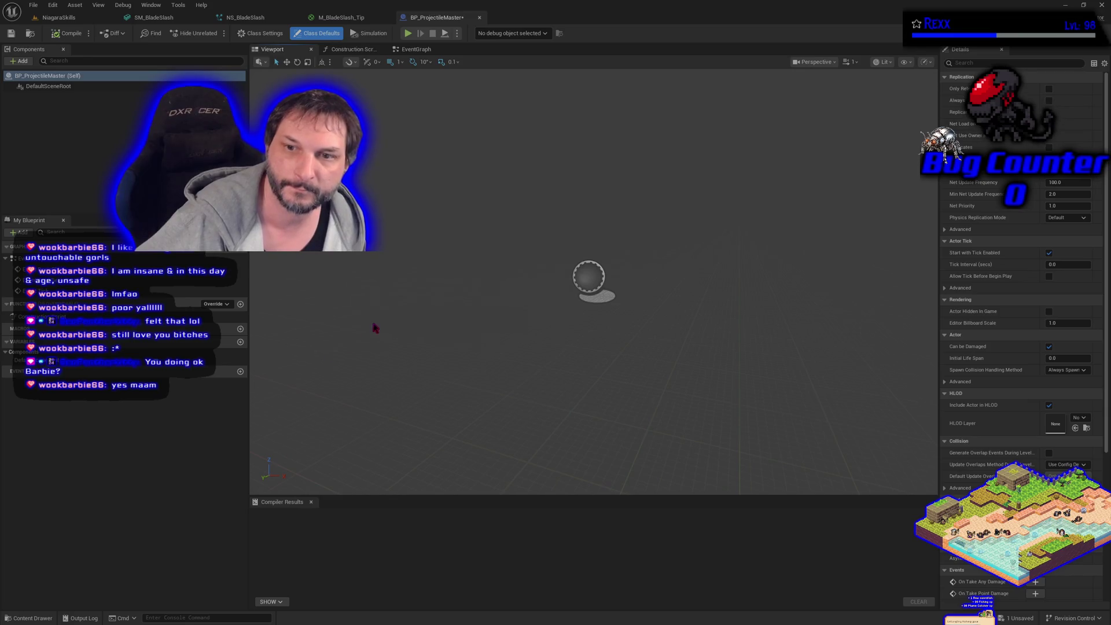
Paste the Spawn VFX and Muzzle VFX nodes into the EventGraph, creating a matching SpawnVFX function.
left_click(414, 49)
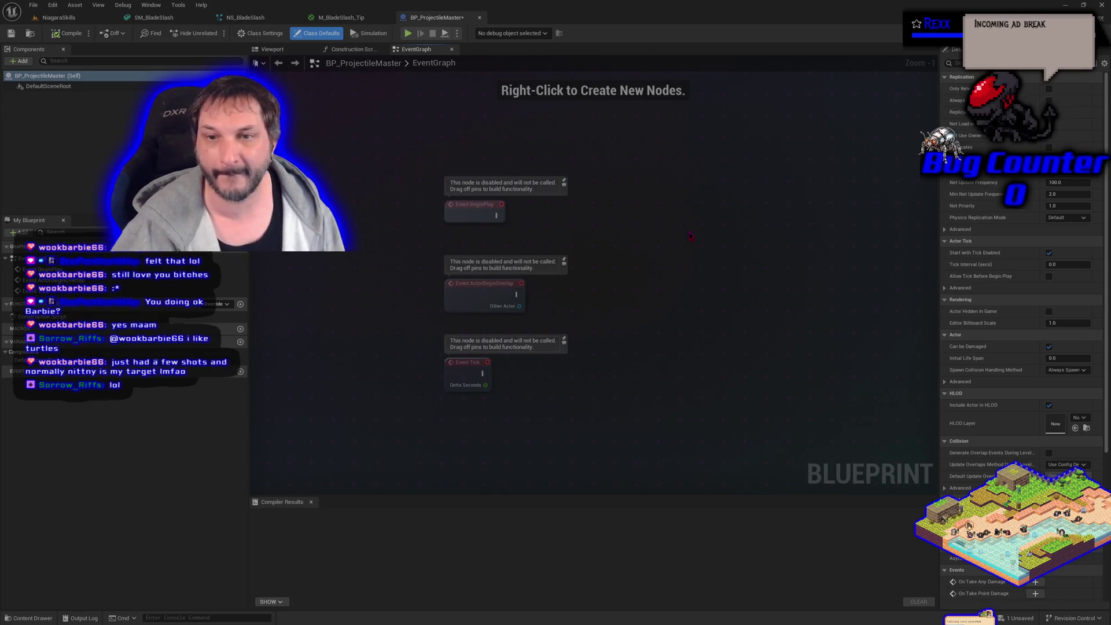
key("ctrl+v")
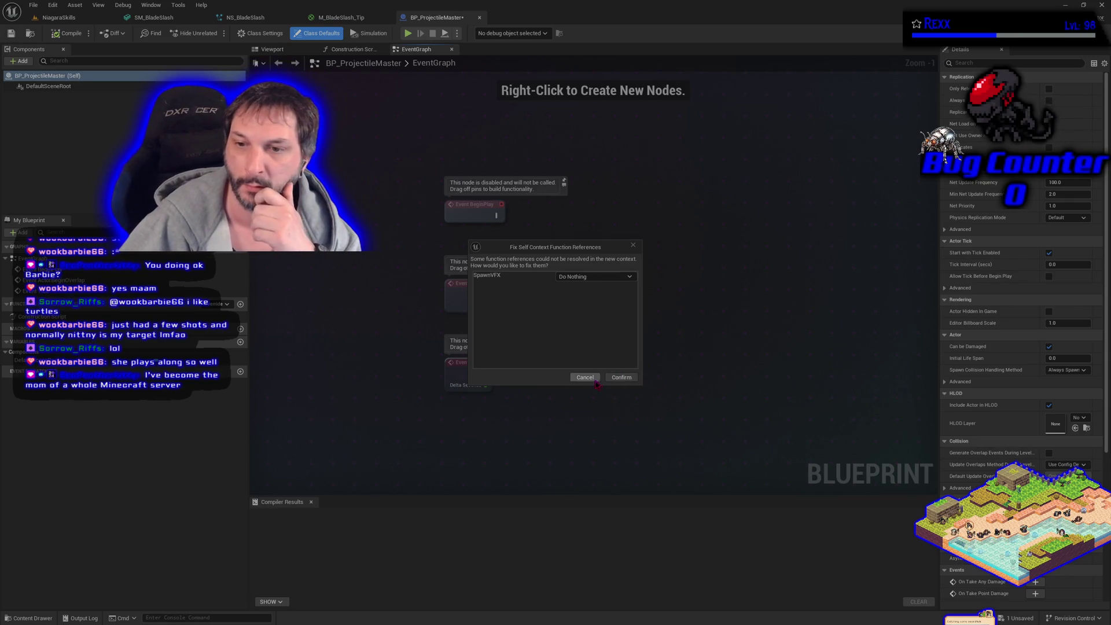
left_click(614, 285)
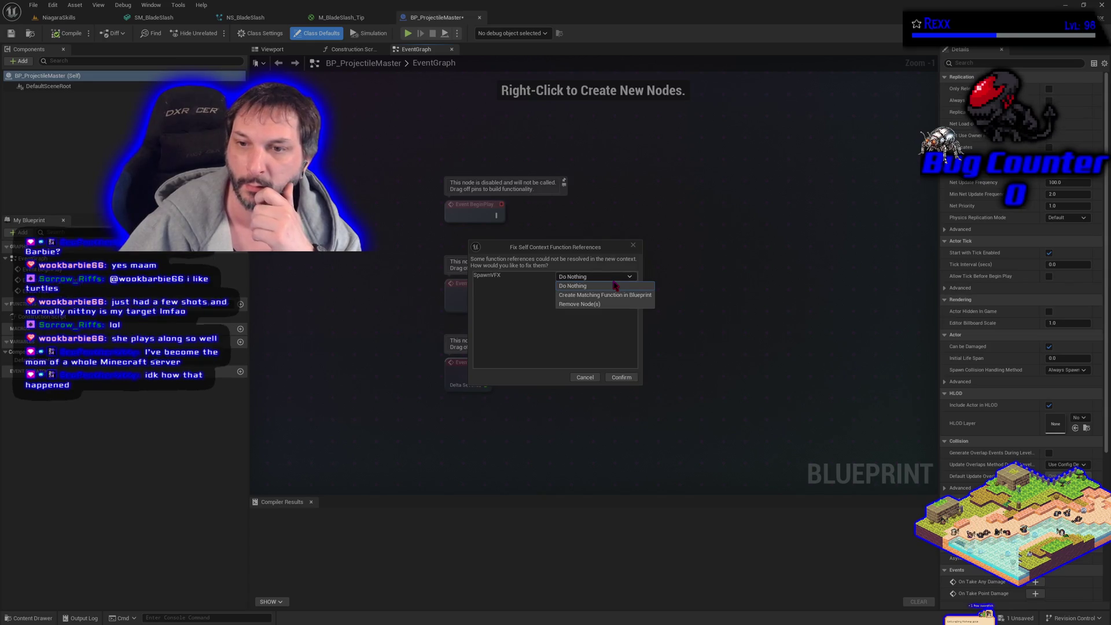
left_click(614, 298)
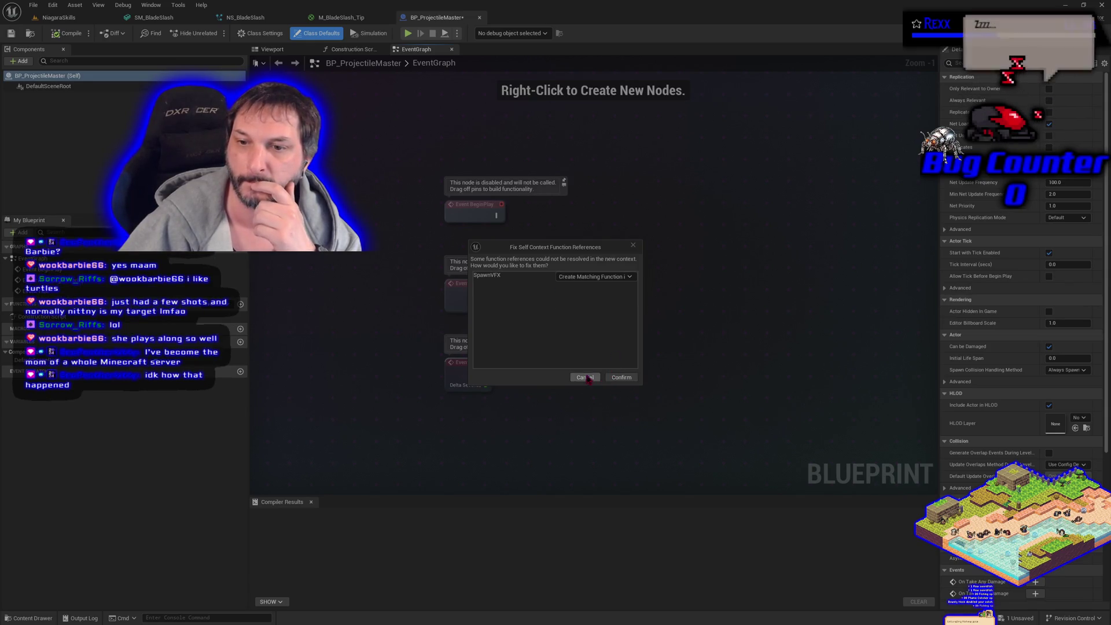
left_click(619, 377)
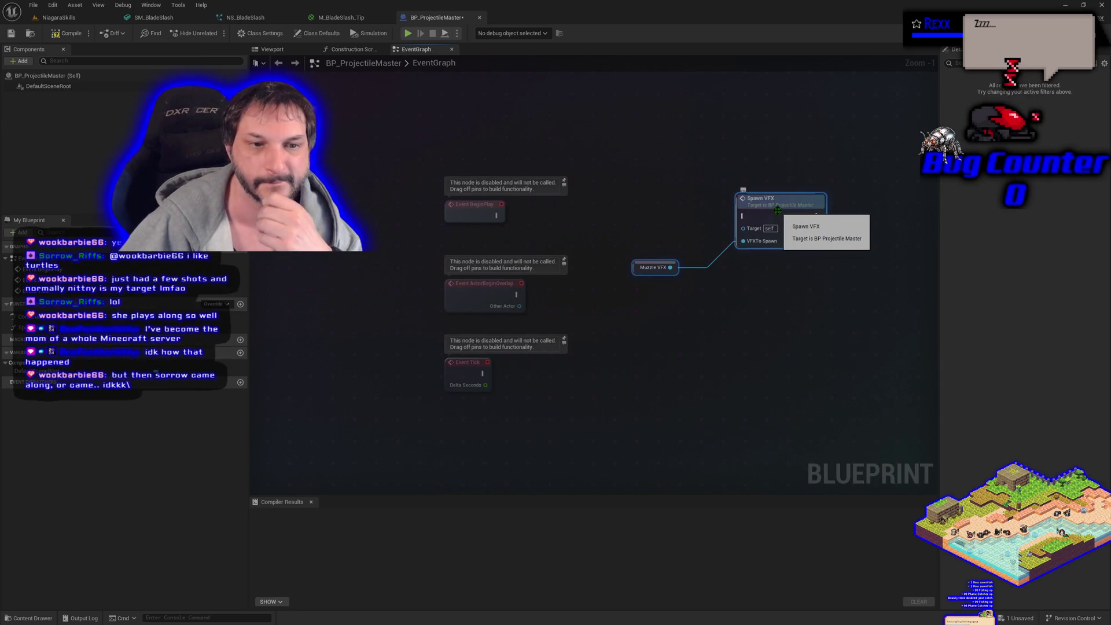
Create the missing MuzzleVFX variable and try wiring a 'spawn' node from its output.
right_click(585, 155)
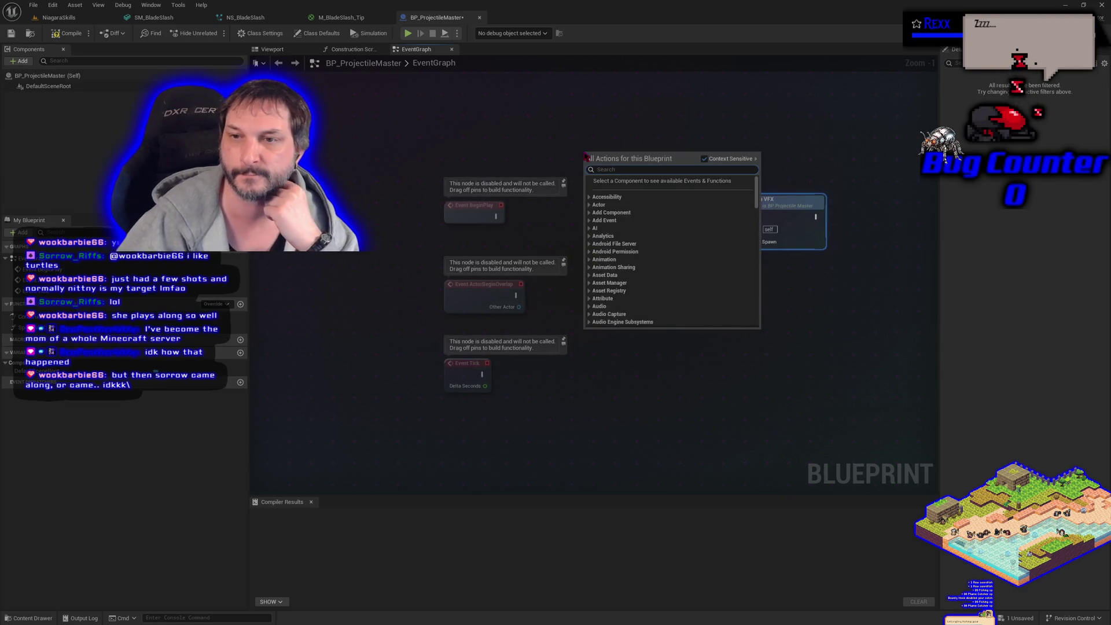
left_click(557, 136)
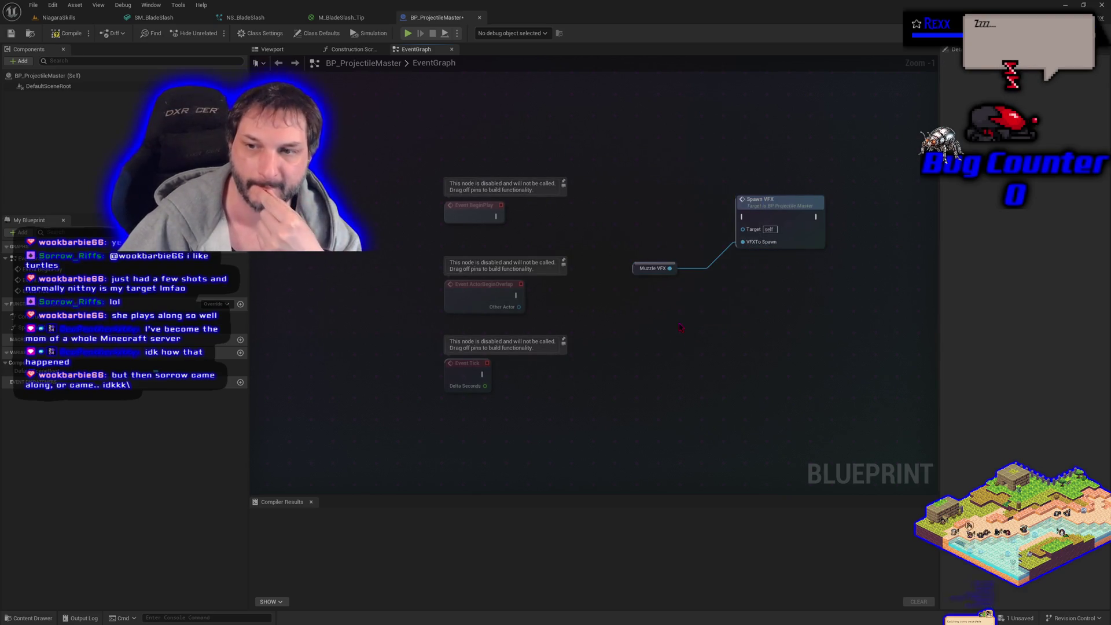
right_click(679, 318)
left_click(655, 311)
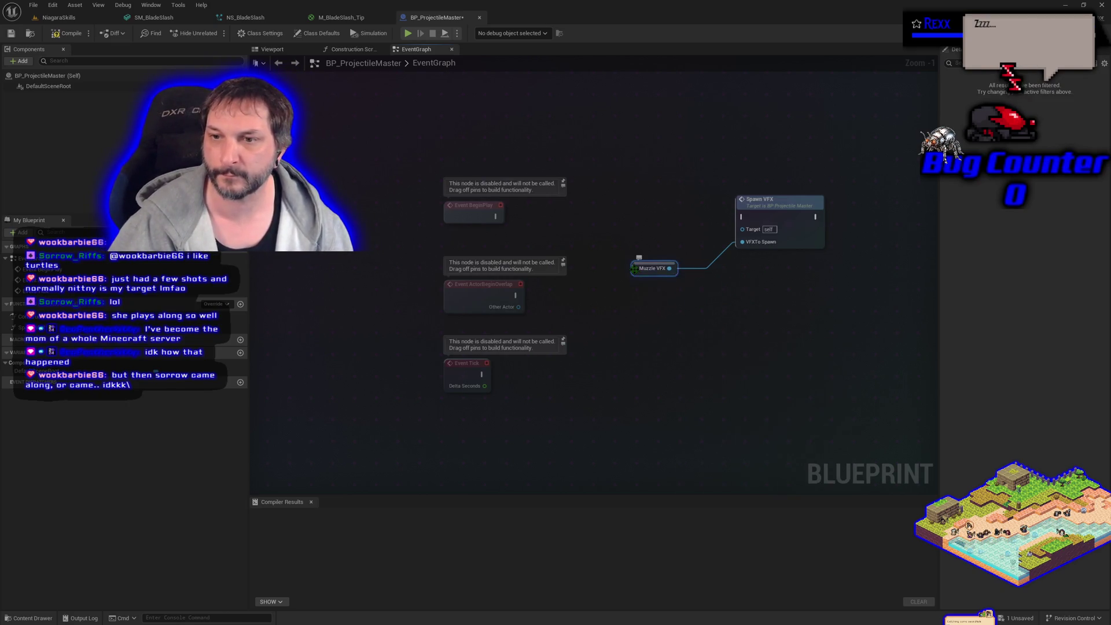
right_click(638, 271)
left_click(658, 290)
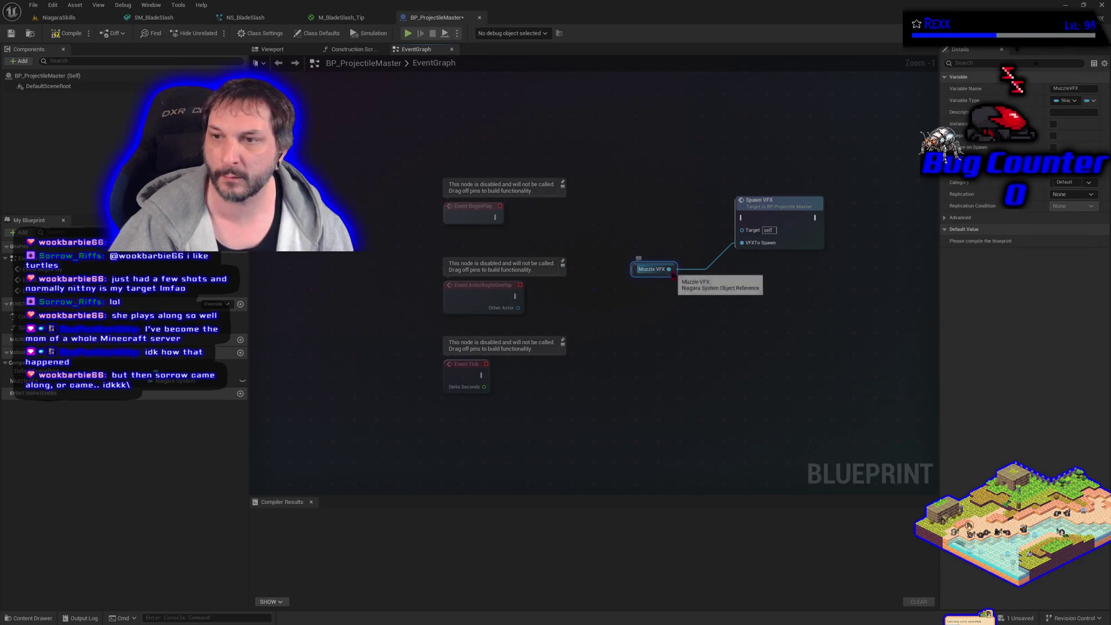
left_click_drag(669, 269, 682, 314)
type("spawn")
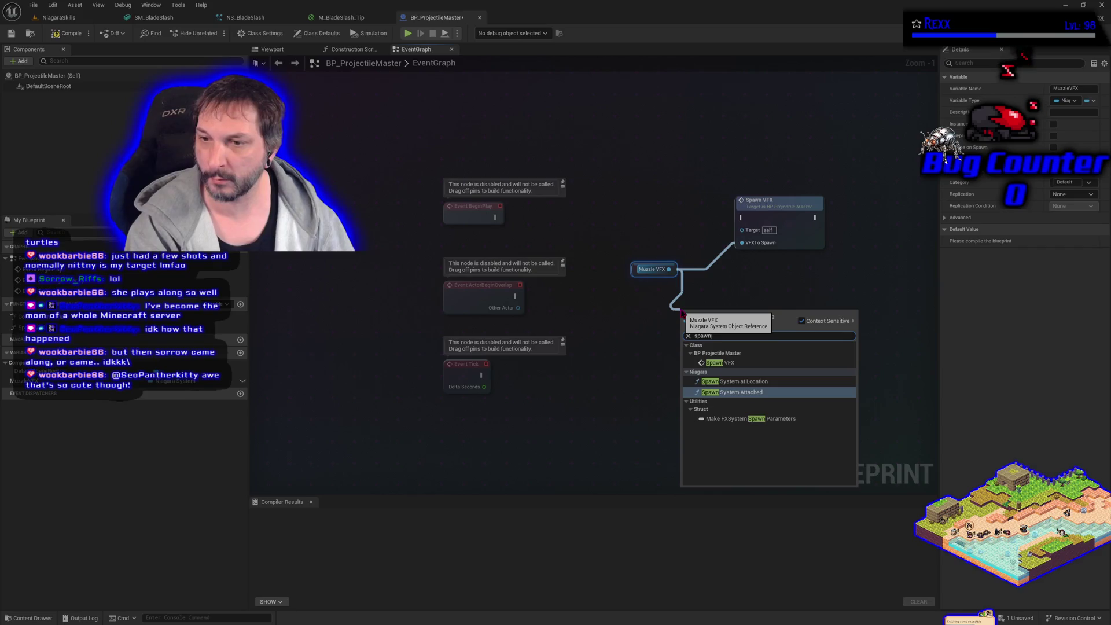
left_click(645, 172)
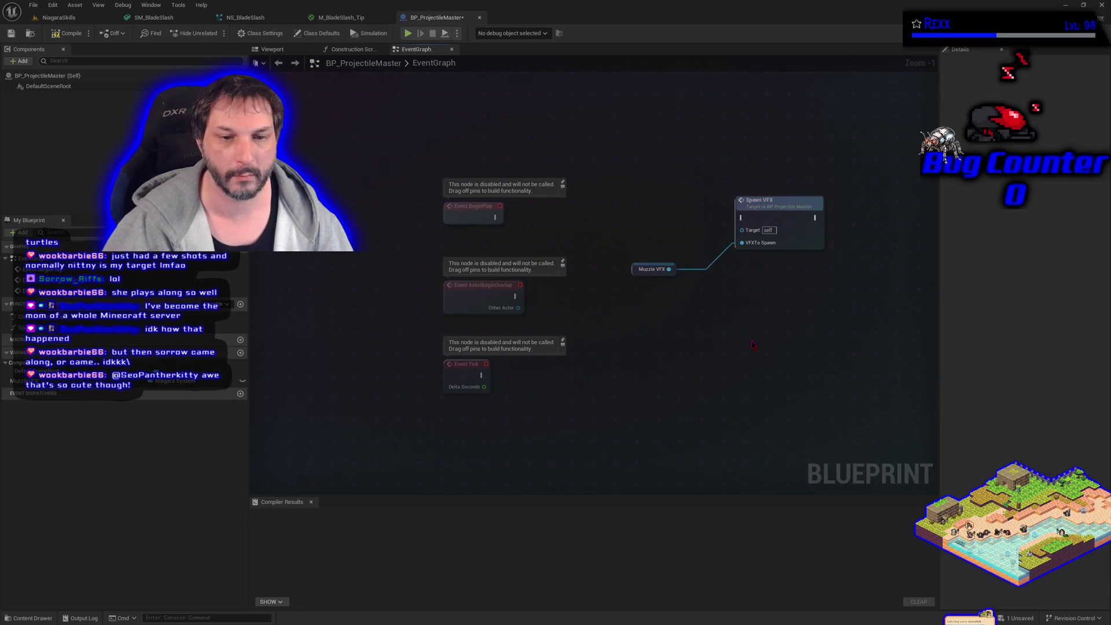
Undo the pasted nodes, compile and save BP_ProjectileMaster, then play the chicken attack video full screen.
key("ctrl+z")
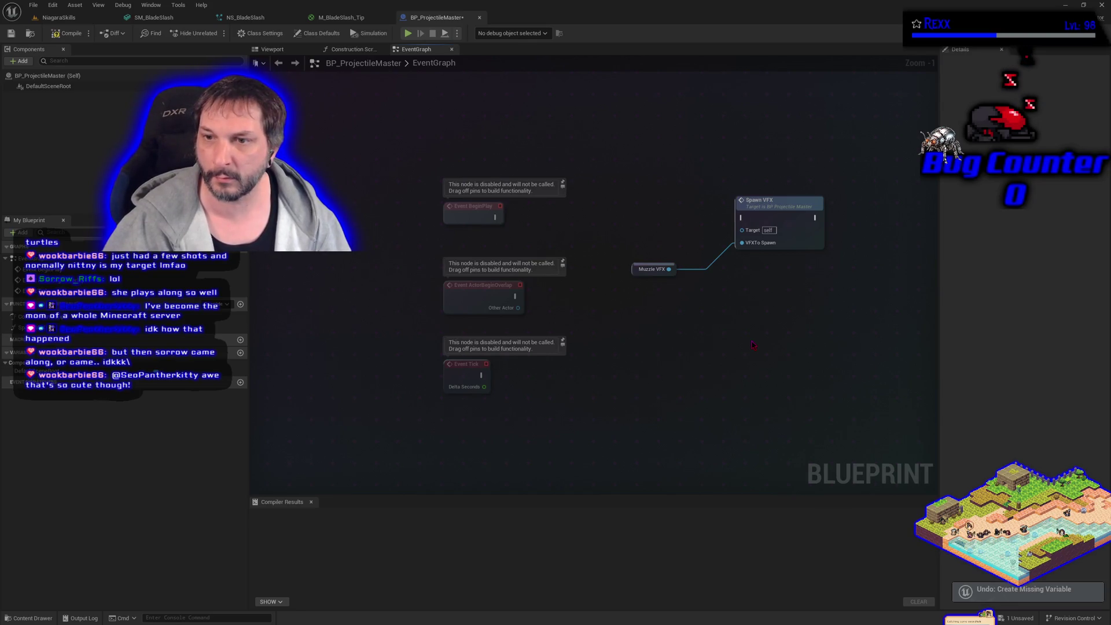
key("ctrl+z")
left_click(68, 33)
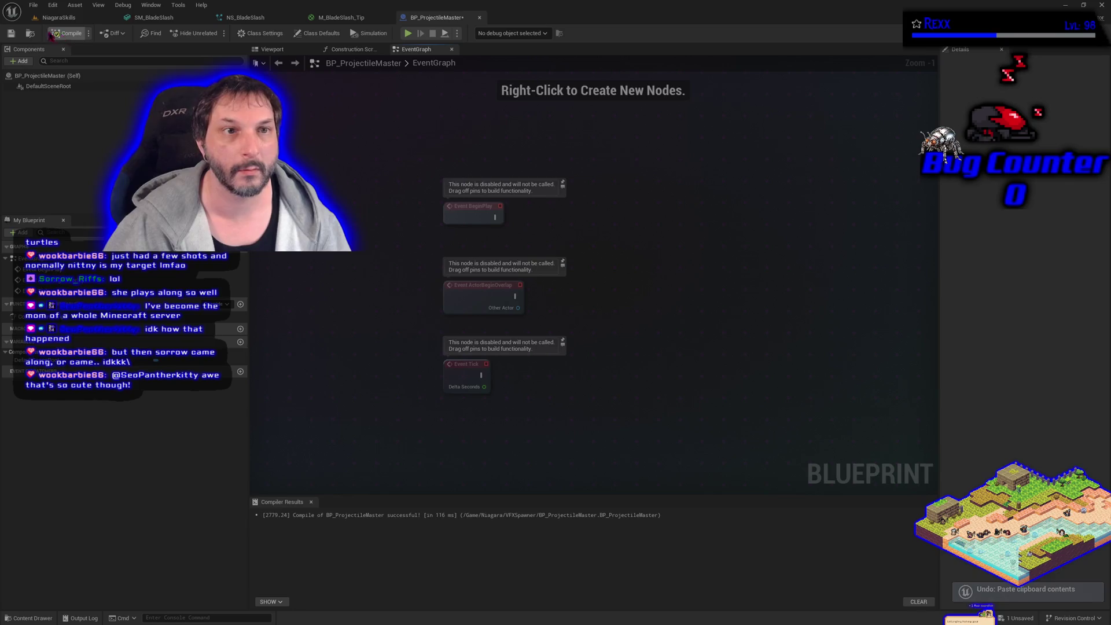
left_click(11, 33)
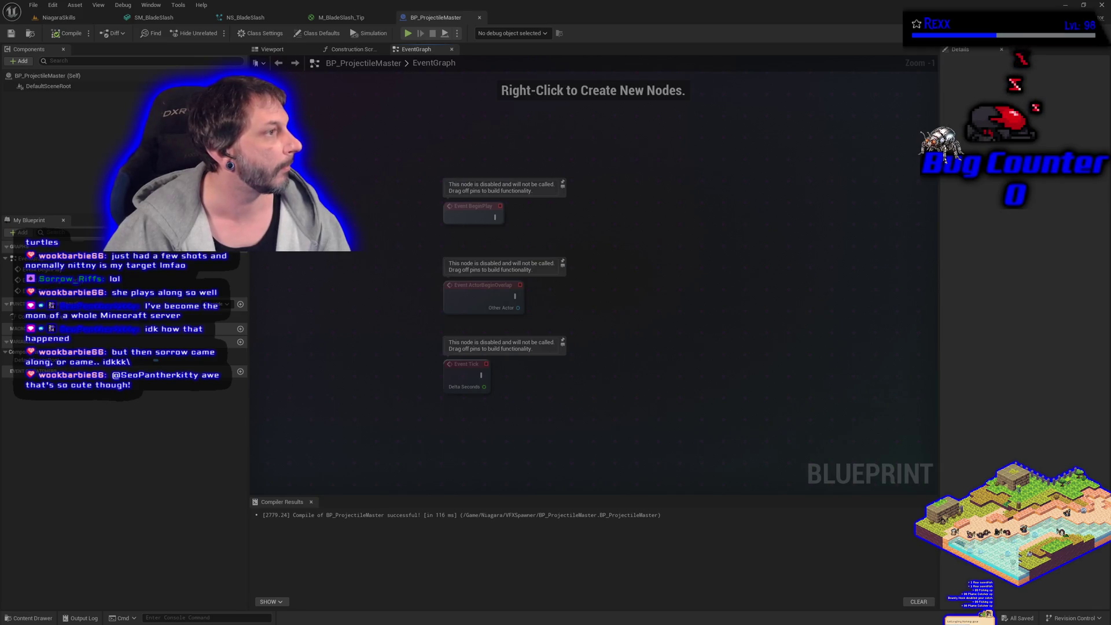
key("alt+Tab")
key("f")
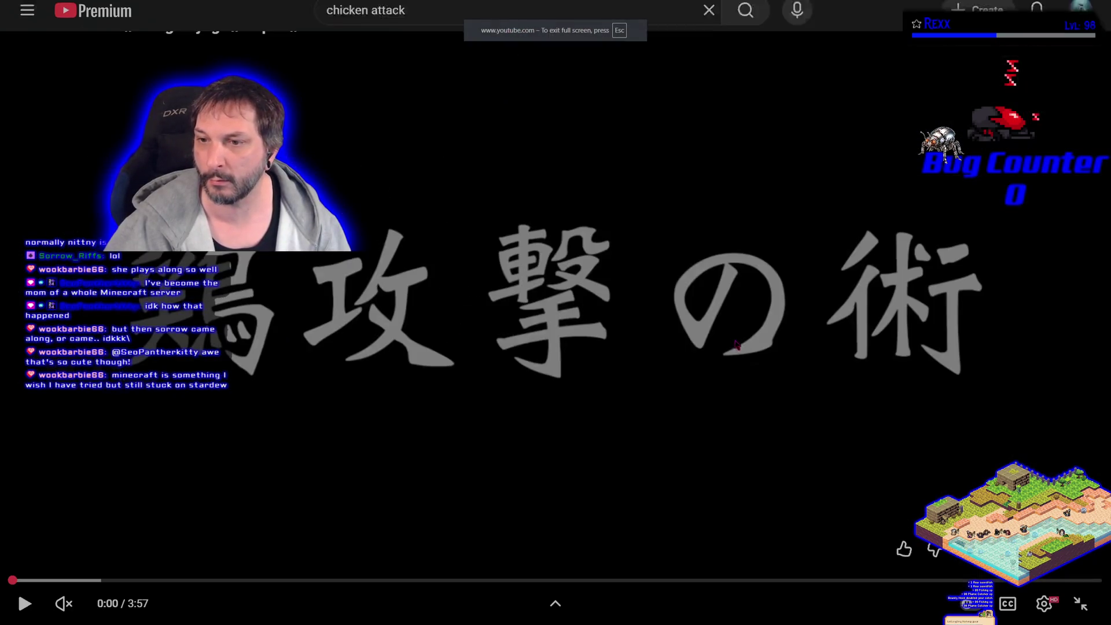
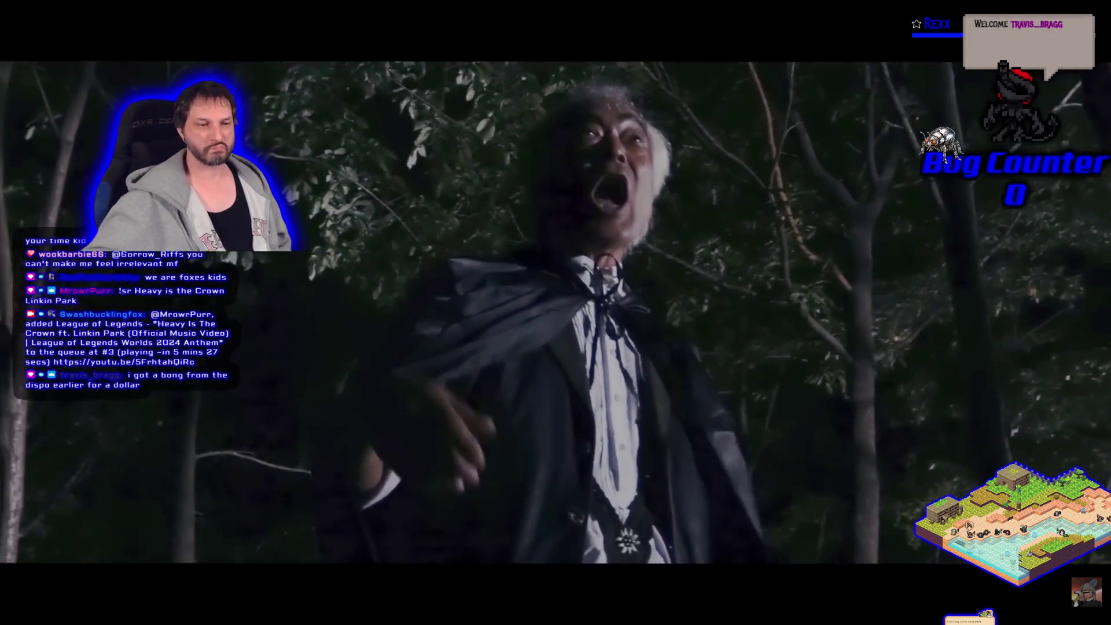
Take the Chicken Attack video out of fullscreen, put it back, then exit fullscreen and hide the browser.
mouse_move(325, 379)
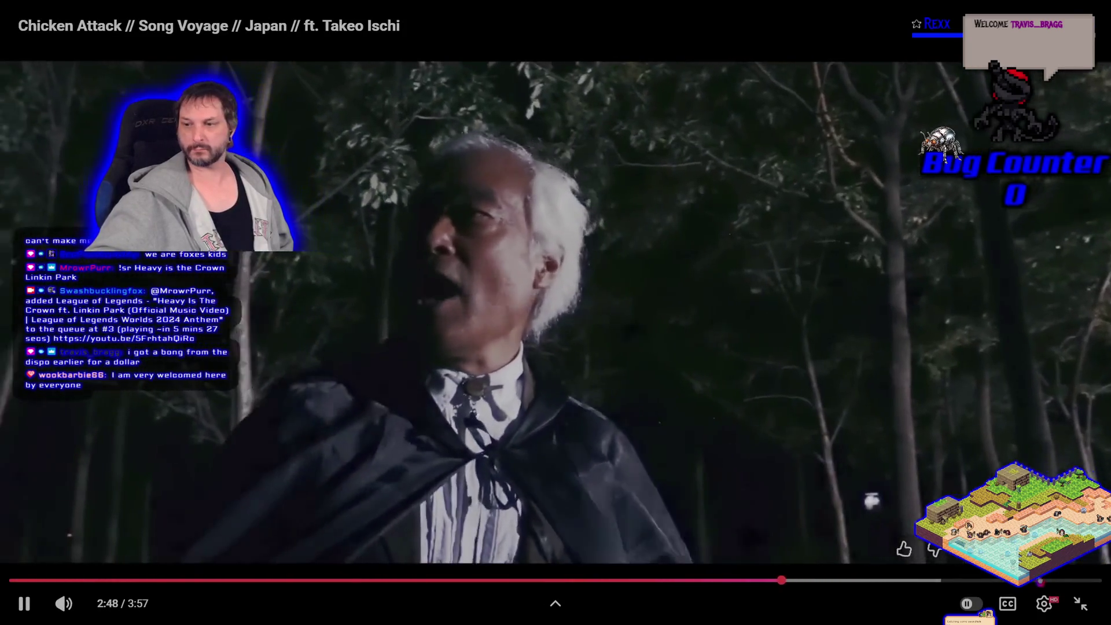
key("Escape")
key("ctrl+t")
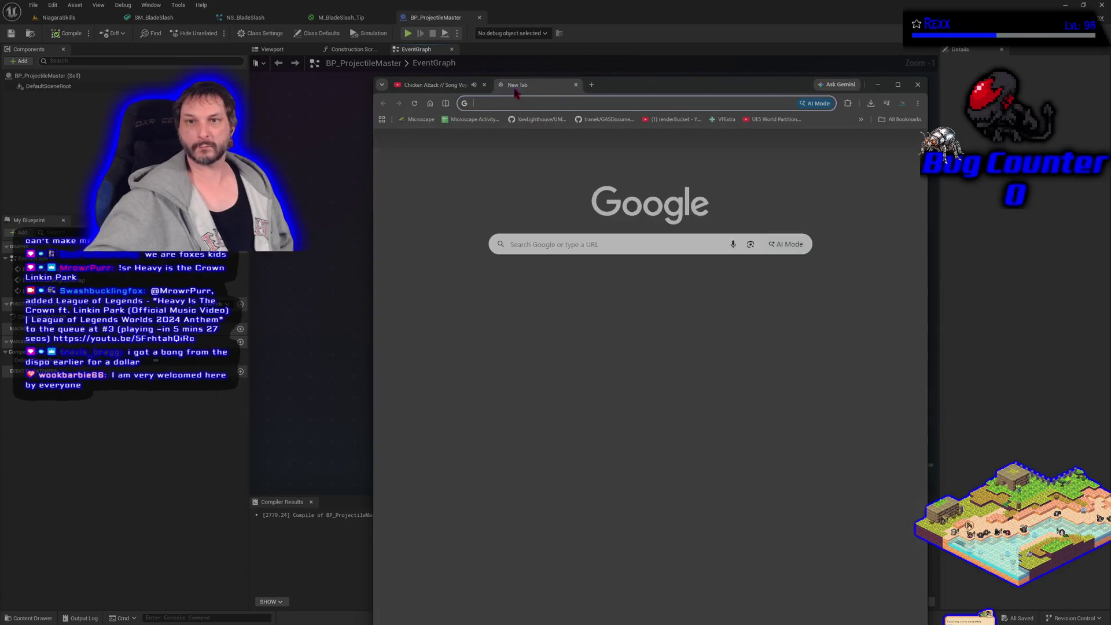
key("ctrl+w")
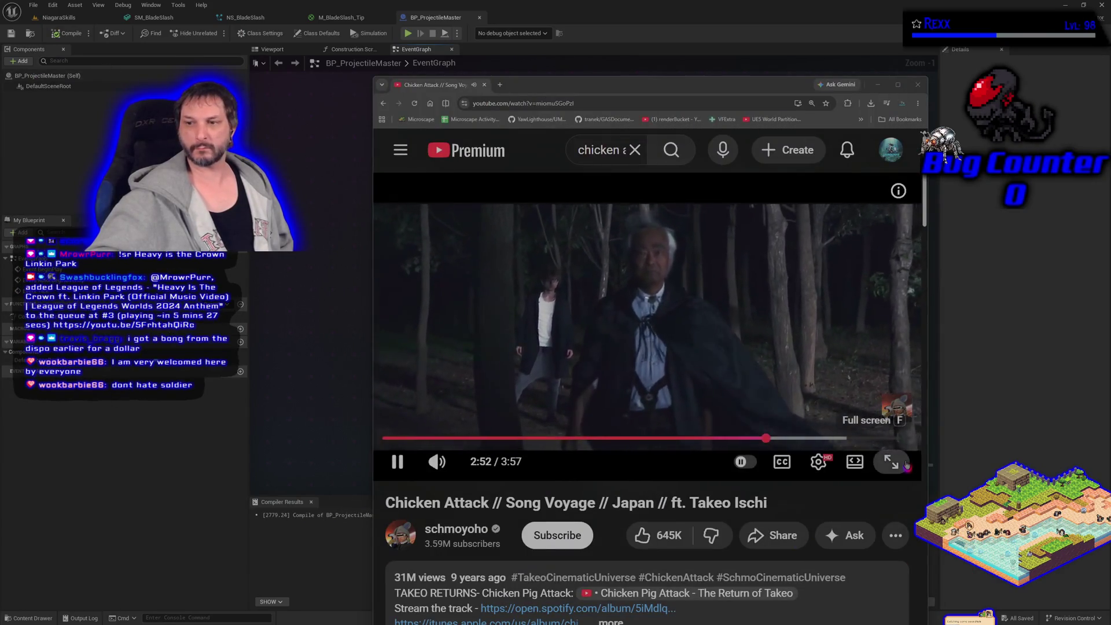
left_click(906, 466)
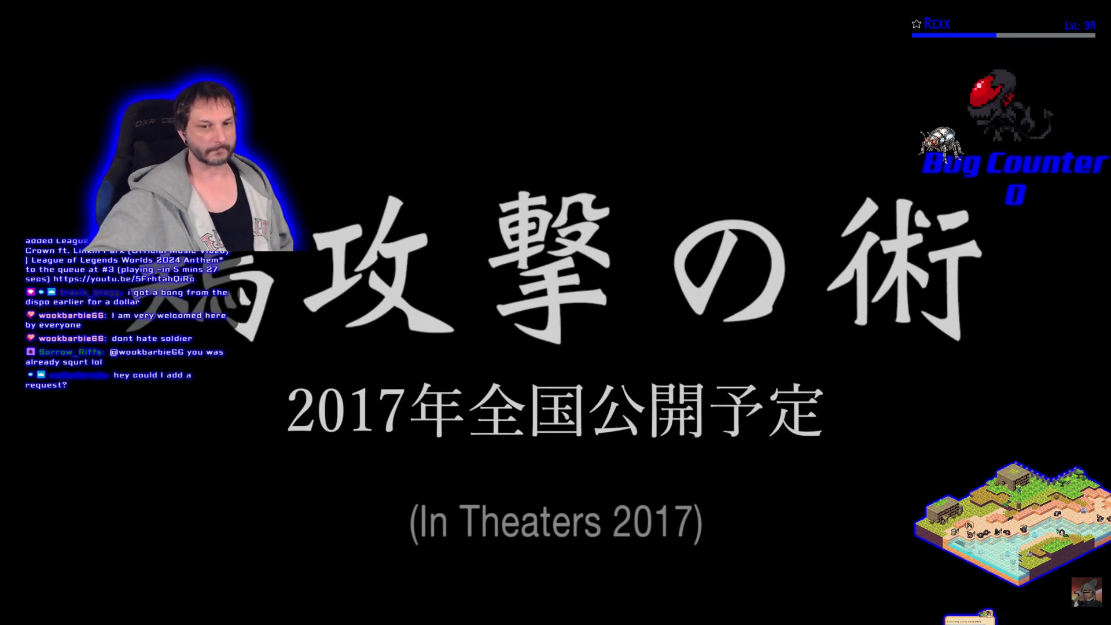
mouse_move(511, 356)
key("Escape")
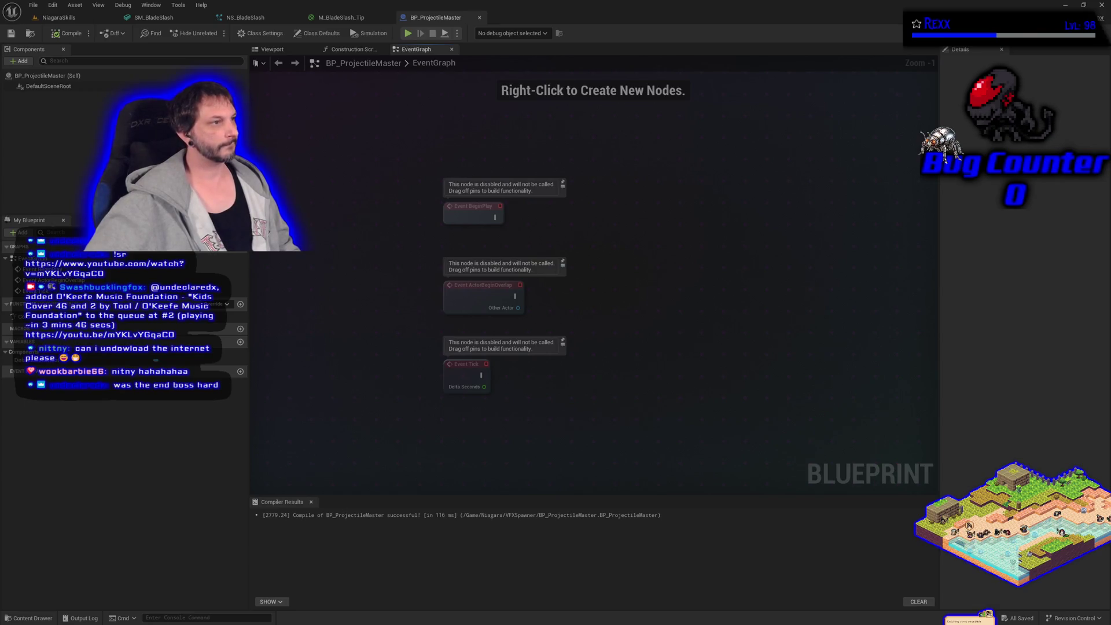
Bring the StreamElements media-request window in front of the Unreal Editor with Alt+Tab.
key("alt+Tab")
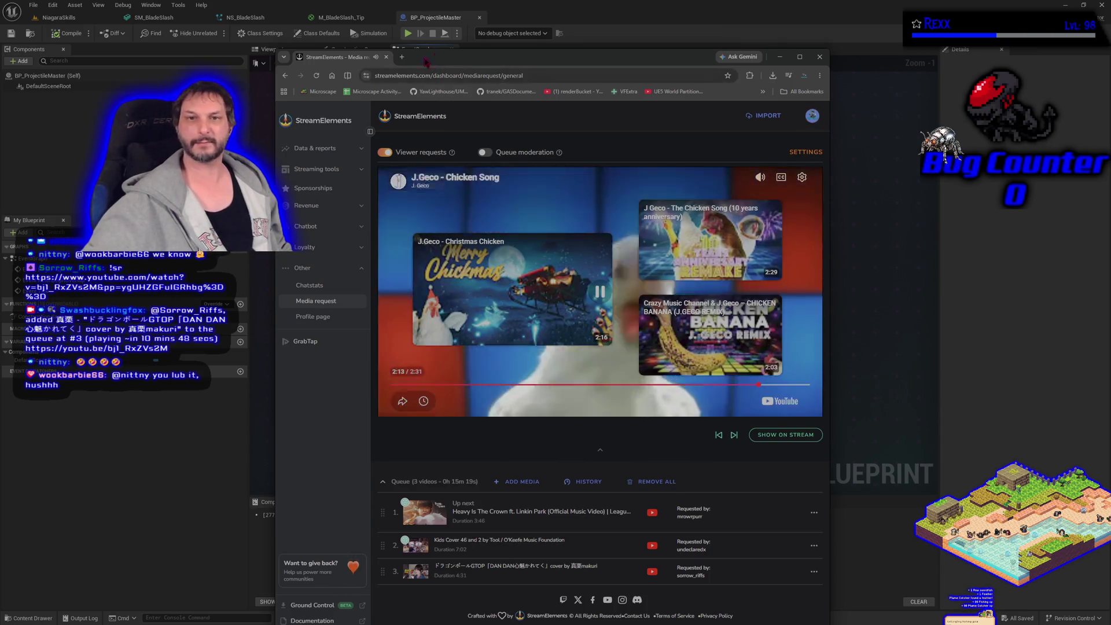
Switch away from StreamElements back to the BP_ProjectileMaster Event Graph.
key("alt+Tab")
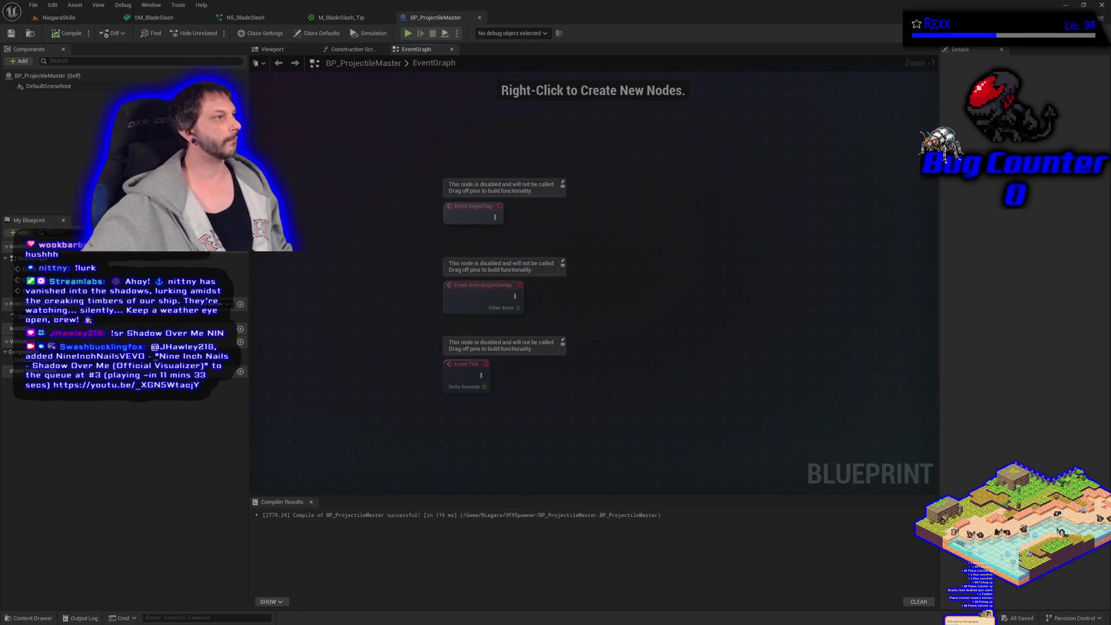
Pause the StreamElements request player and open Heavy Is The Crown fullscreen on YouTube.
key("alt+Tab")
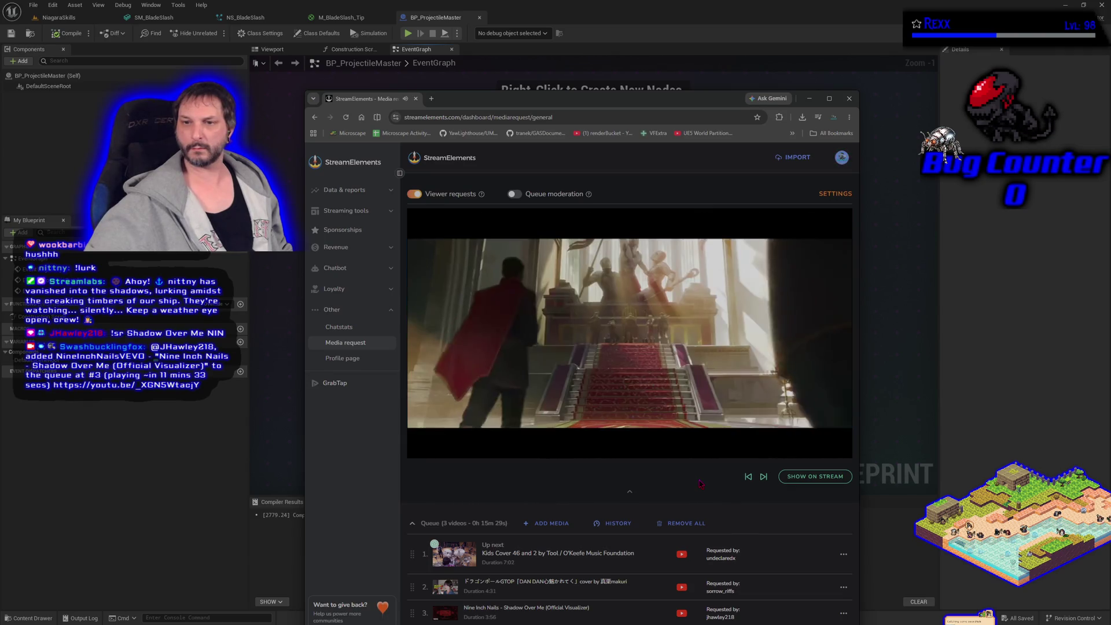
left_click(696, 399)
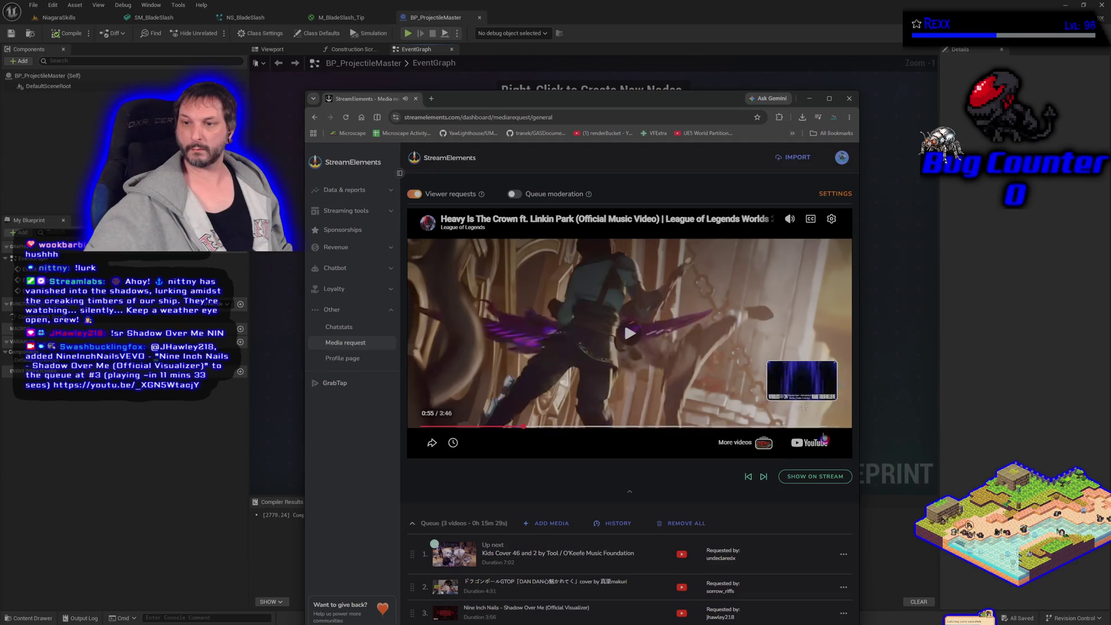
left_click(809, 440)
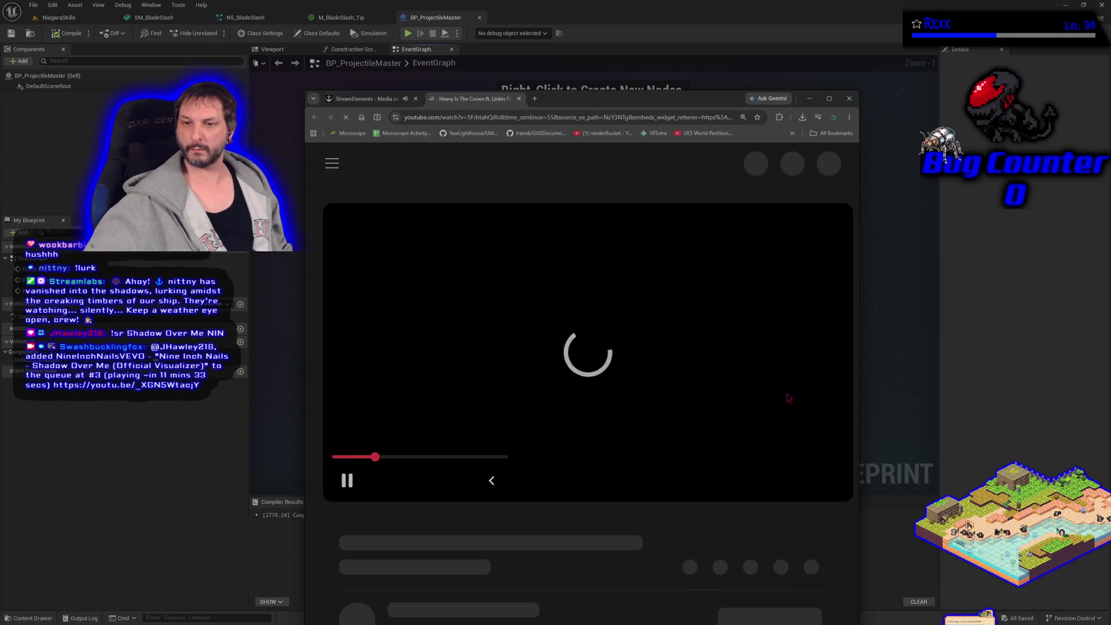
left_click(821, 477)
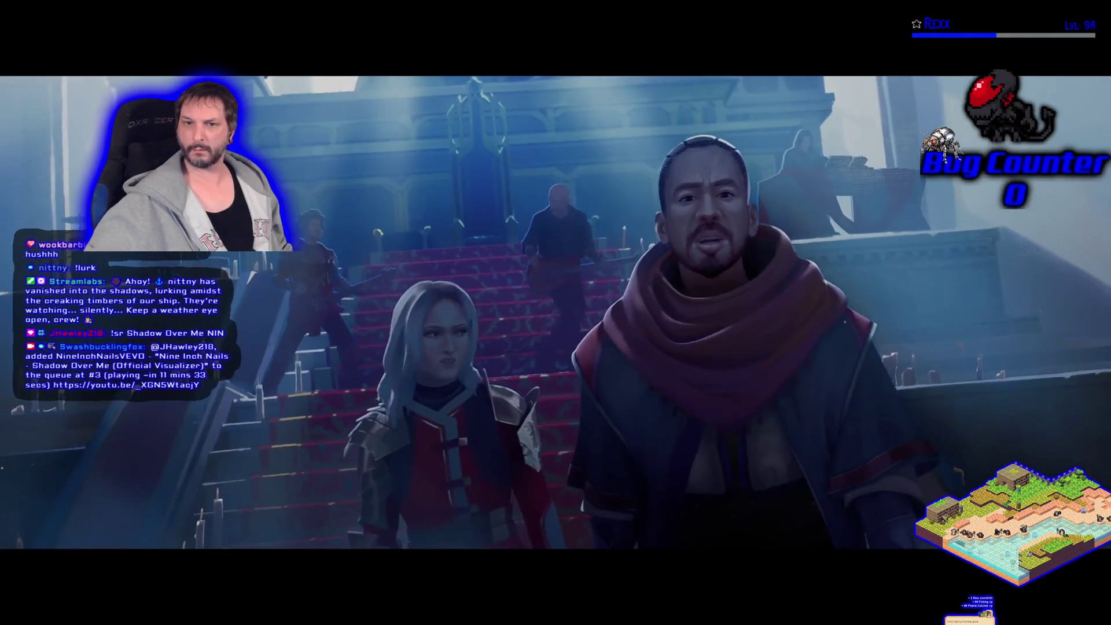
Watch Heavy Is The Crown nearly to the end, exit fullscreen, and close its YouTube tab.
mouse_move(794, 501)
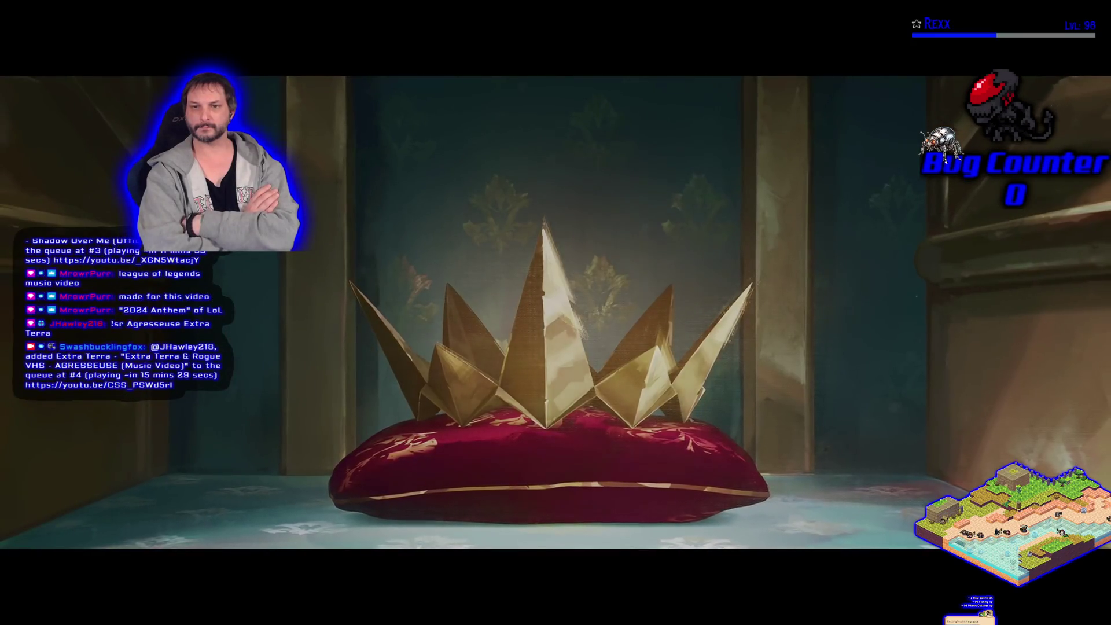
mouse_move(1067, 622)
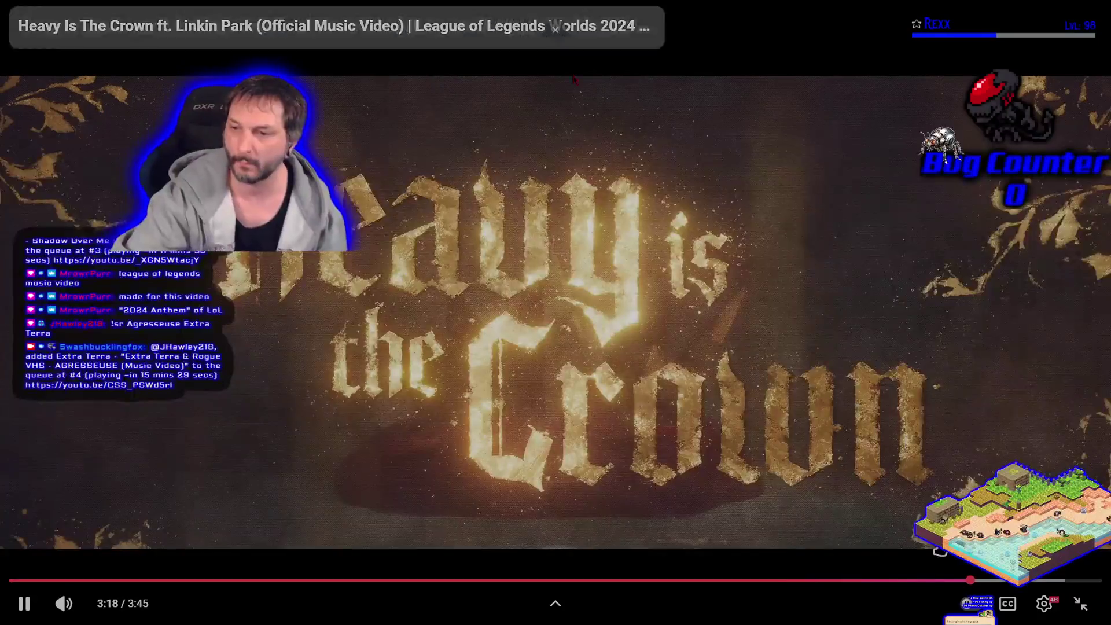
left_click(1080, 603)
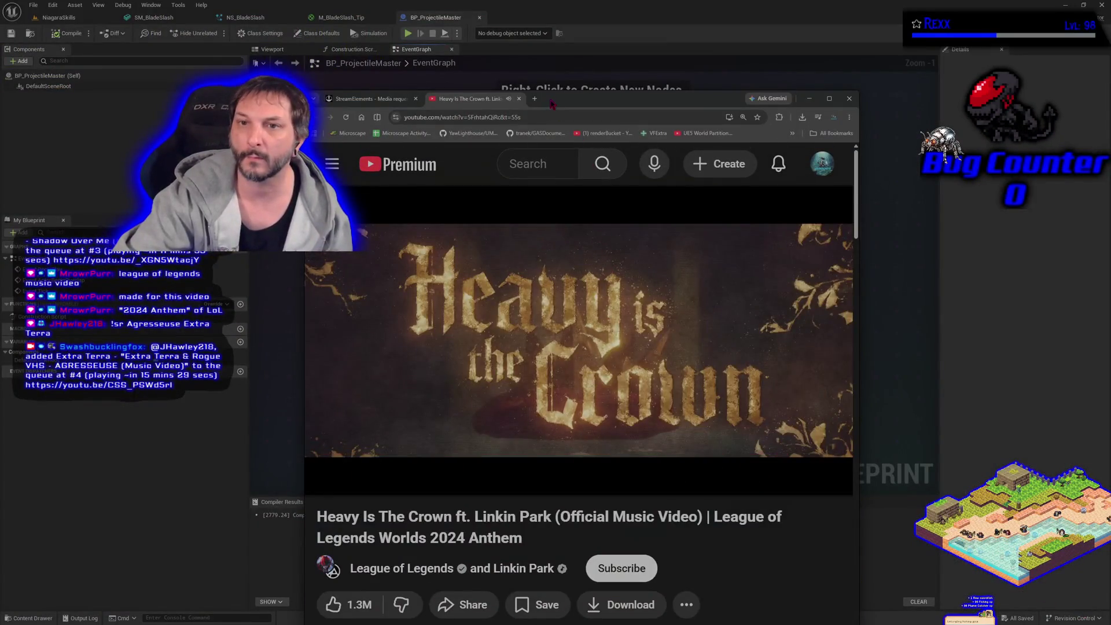
left_click(520, 99)
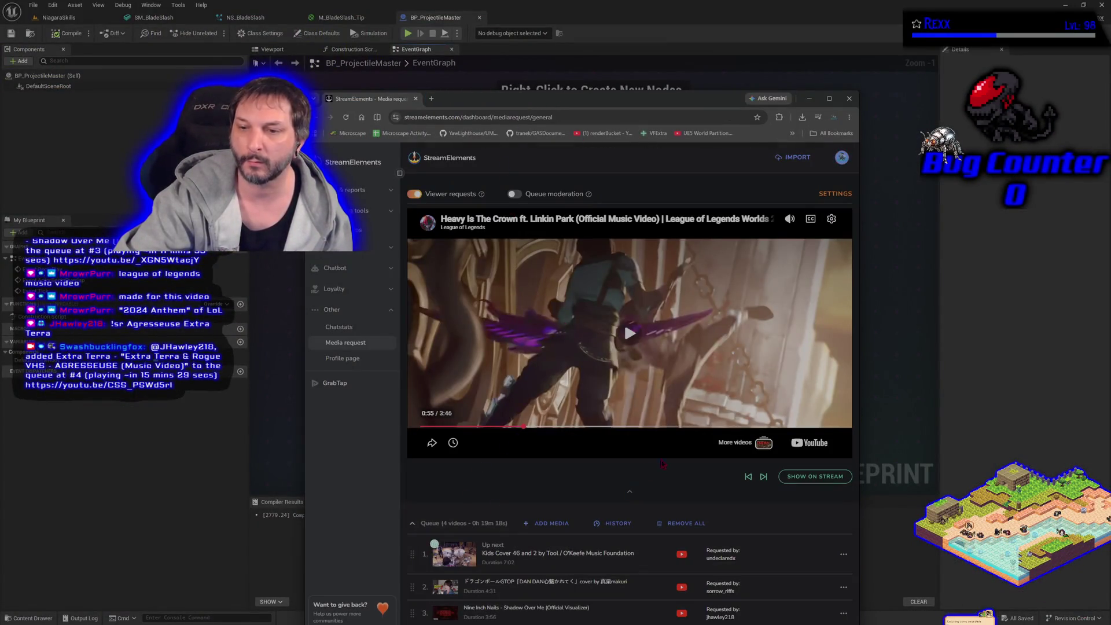
Skip to the next request and get the Tool cover video playing in StreamElements.
left_click(764, 476)
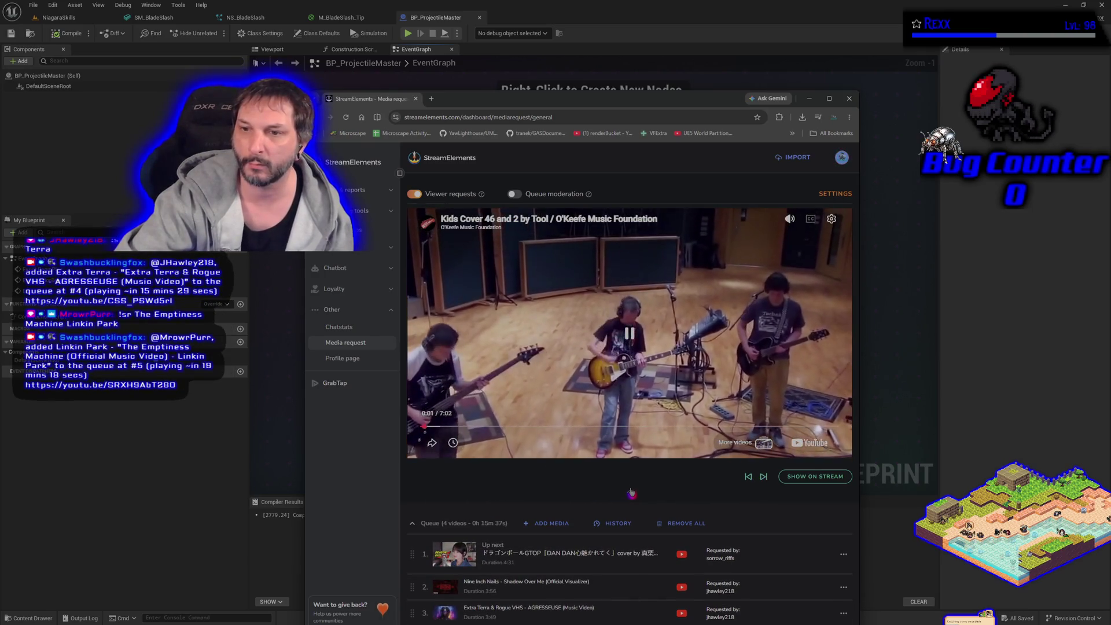
left_click(631, 491)
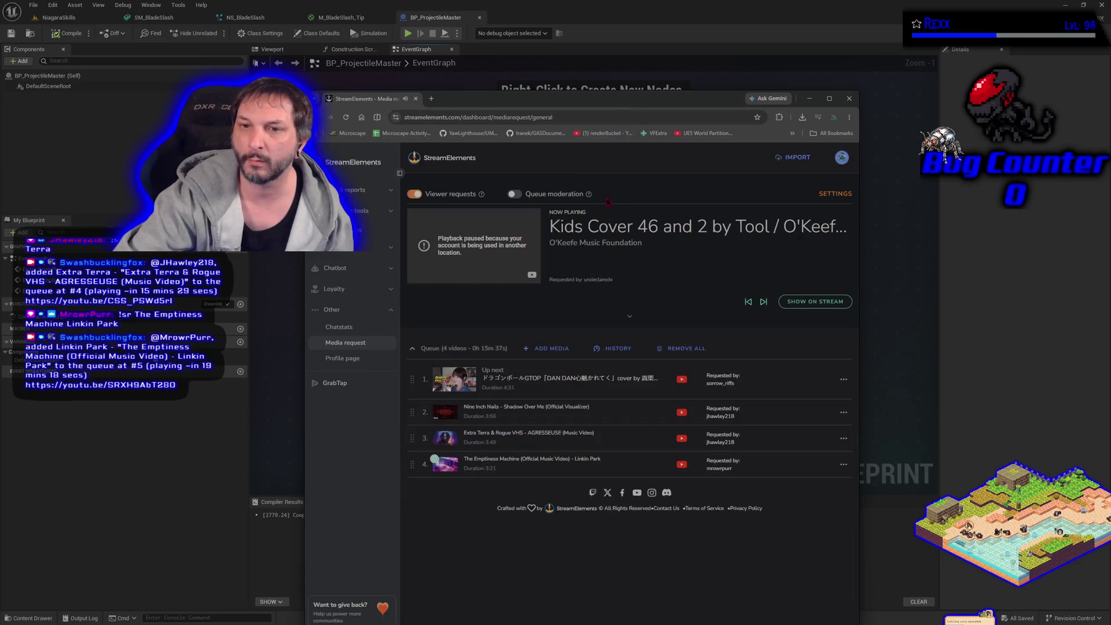
left_click(346, 117)
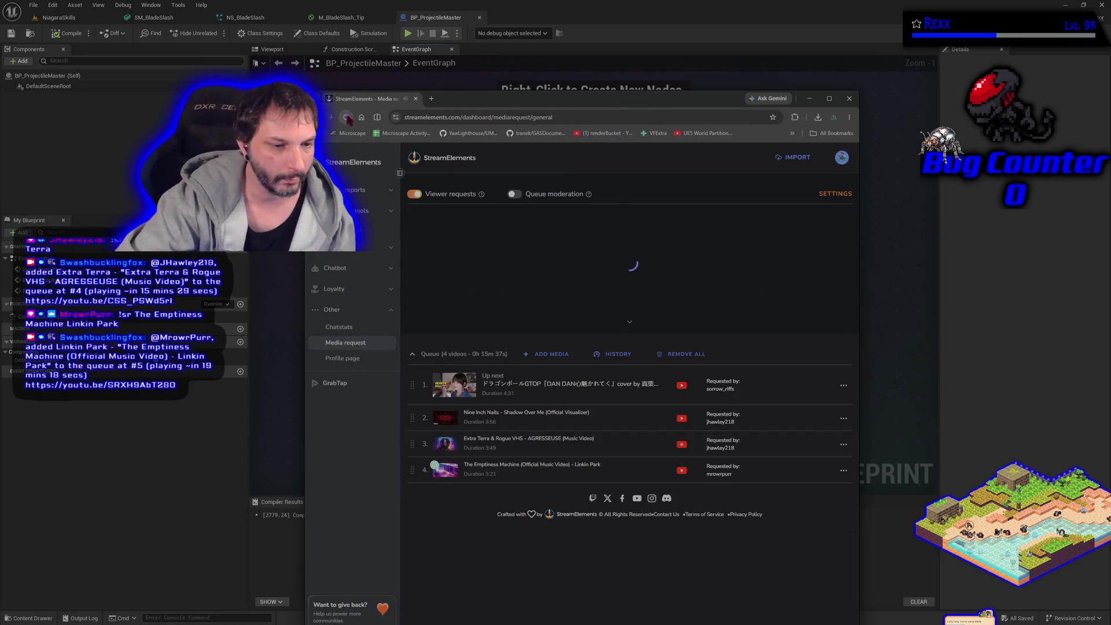
left_click(630, 316)
left_click(629, 331)
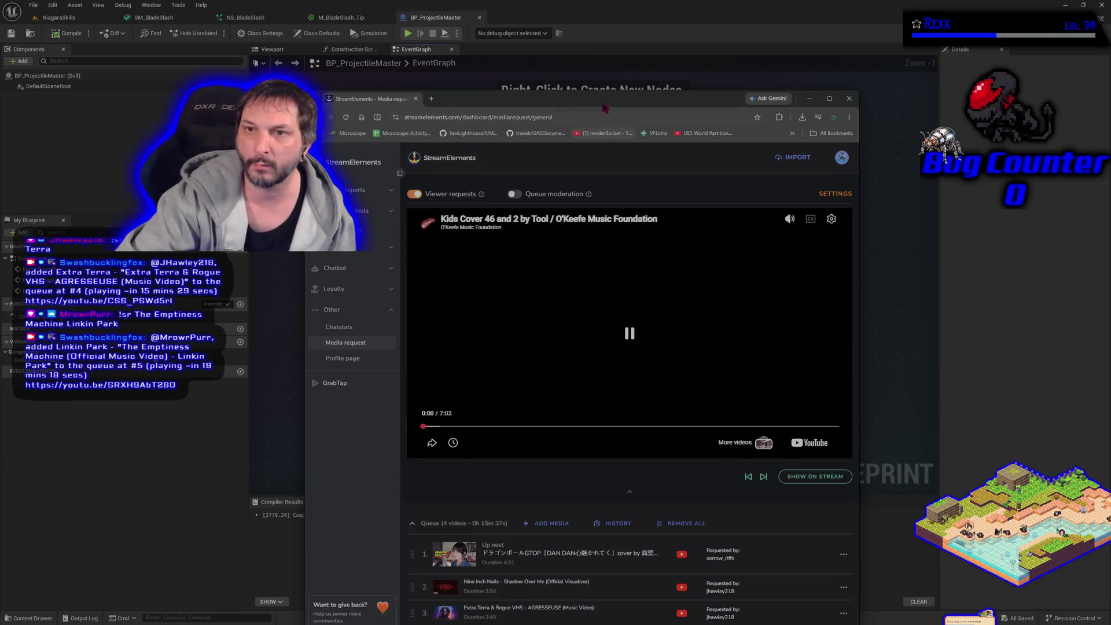
Glance at Unreal, return to the media-request page, and drag the browser window further left.
key("alt+Tab")
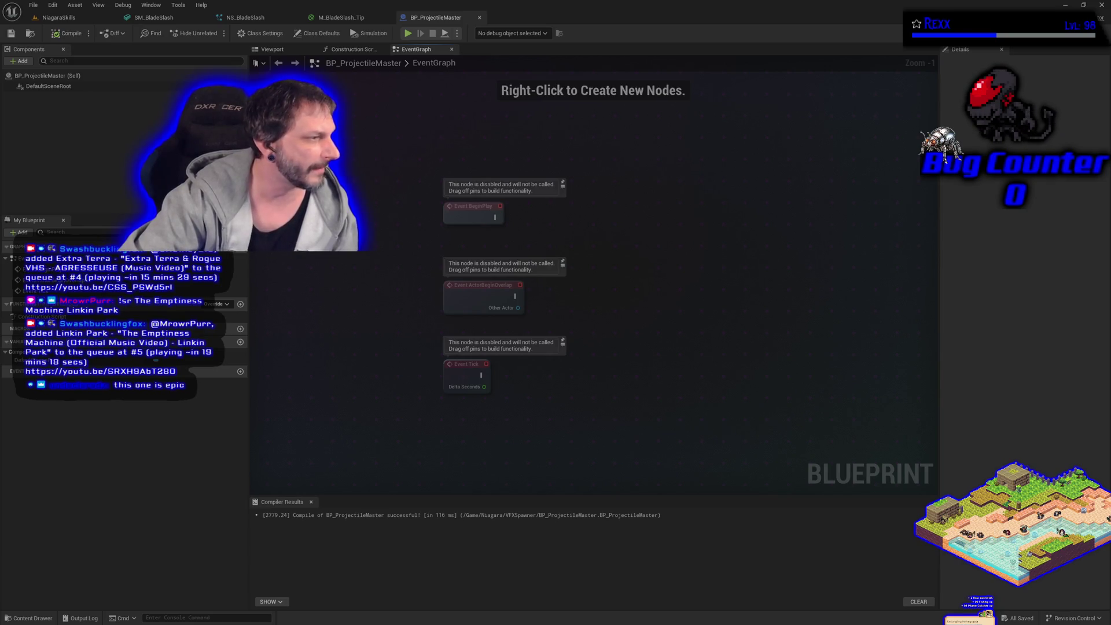
key("alt+Tab")
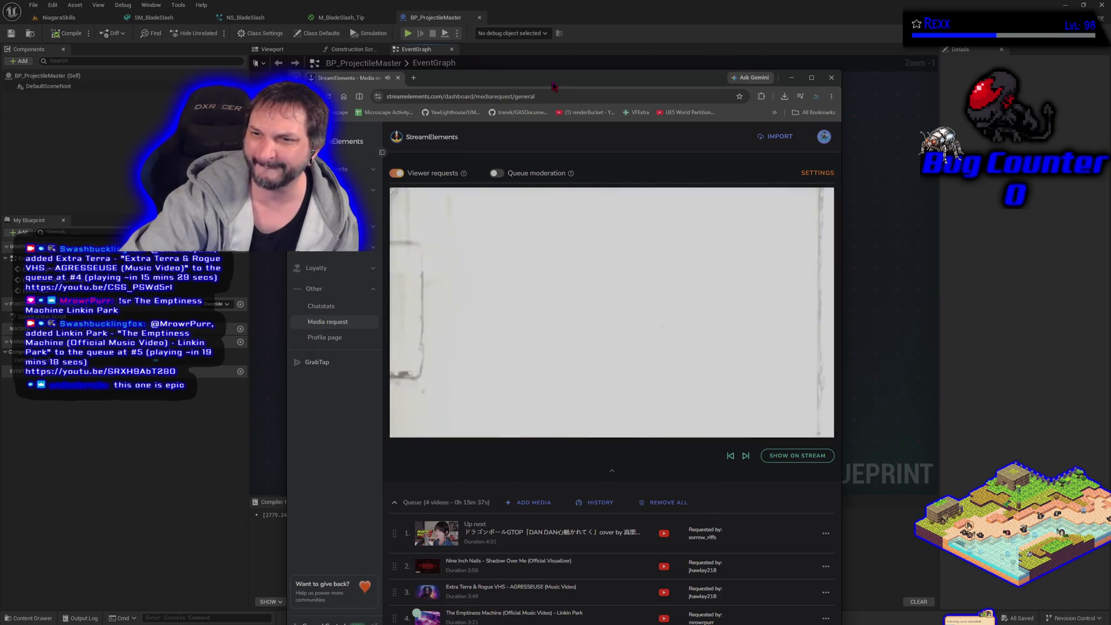
left_click_drag(552, 85, 0, 87)
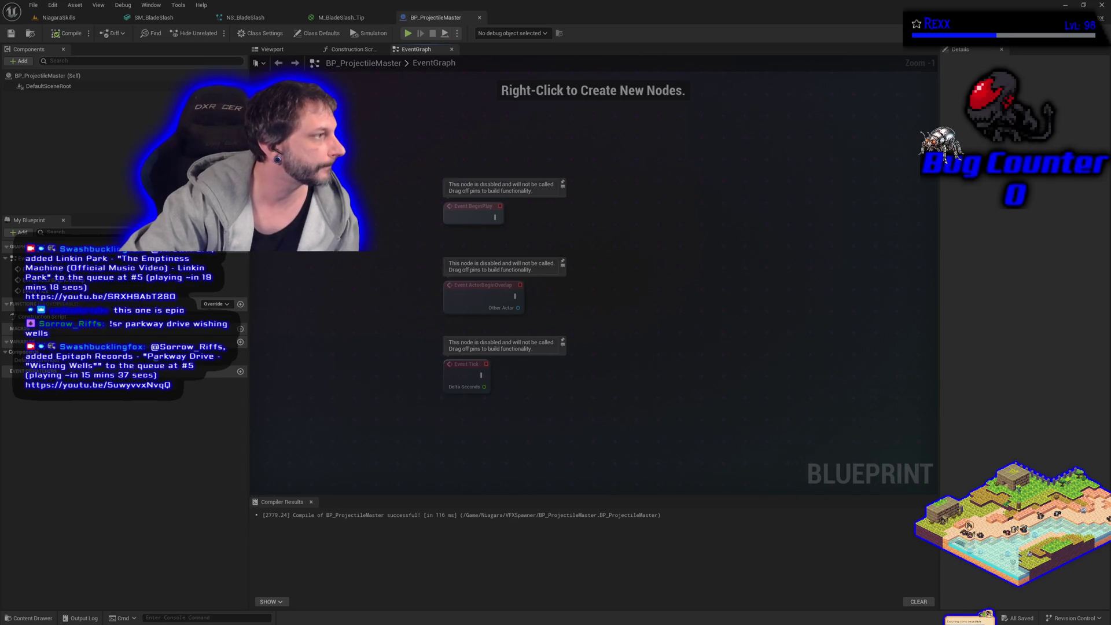
Add a Niagara Particle System Component, found by searching 'nia', to BP_ProjectileMaster.
left_click(19, 60)
type("nia")
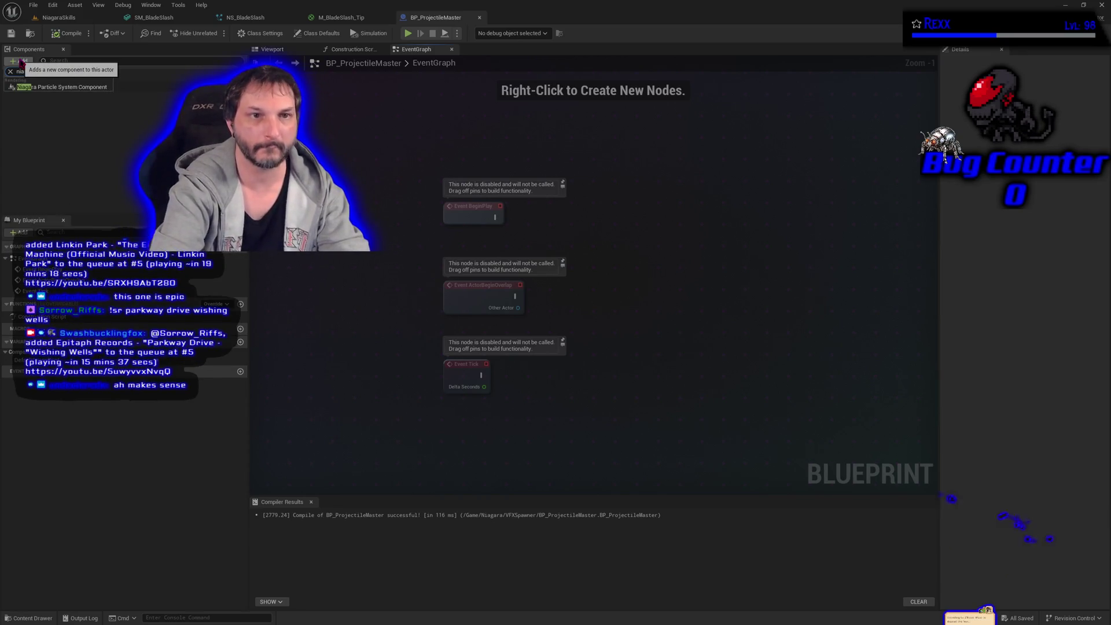
key("Return")
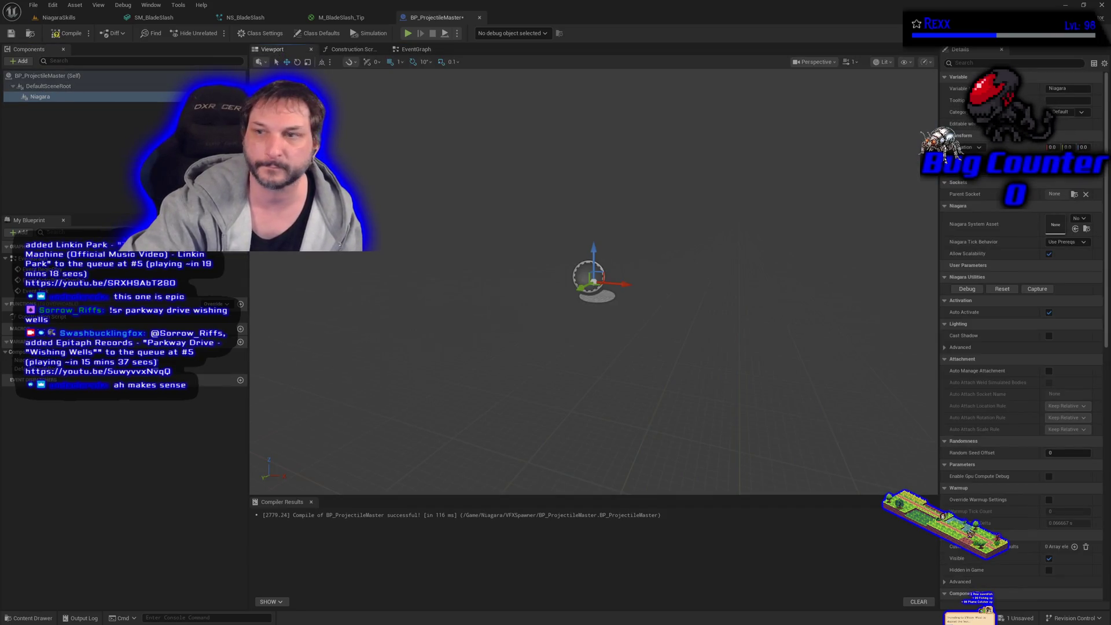
key("ctrl+space")
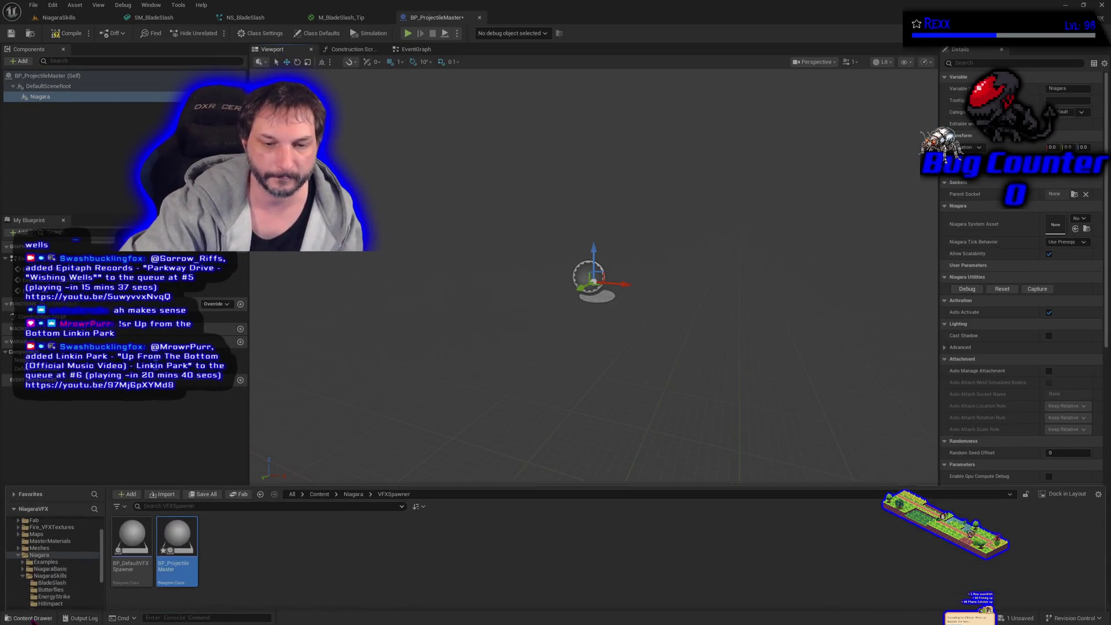
key("ctrl+space")
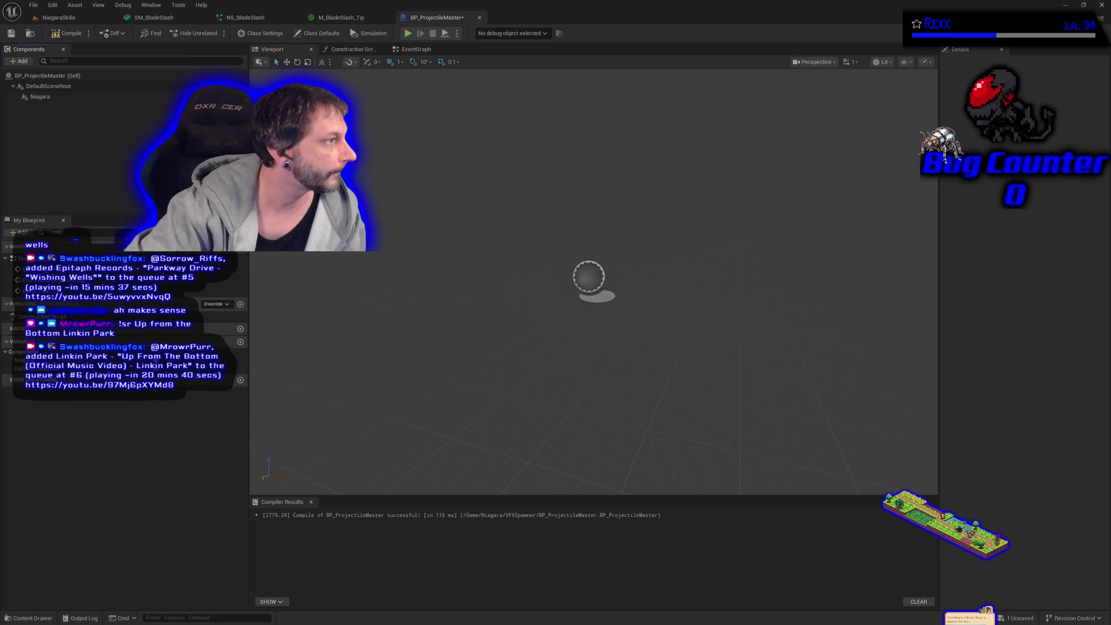
Rename the Niagara component to ProjectileVFXComponent.
left_click(40, 97)
key("F2")
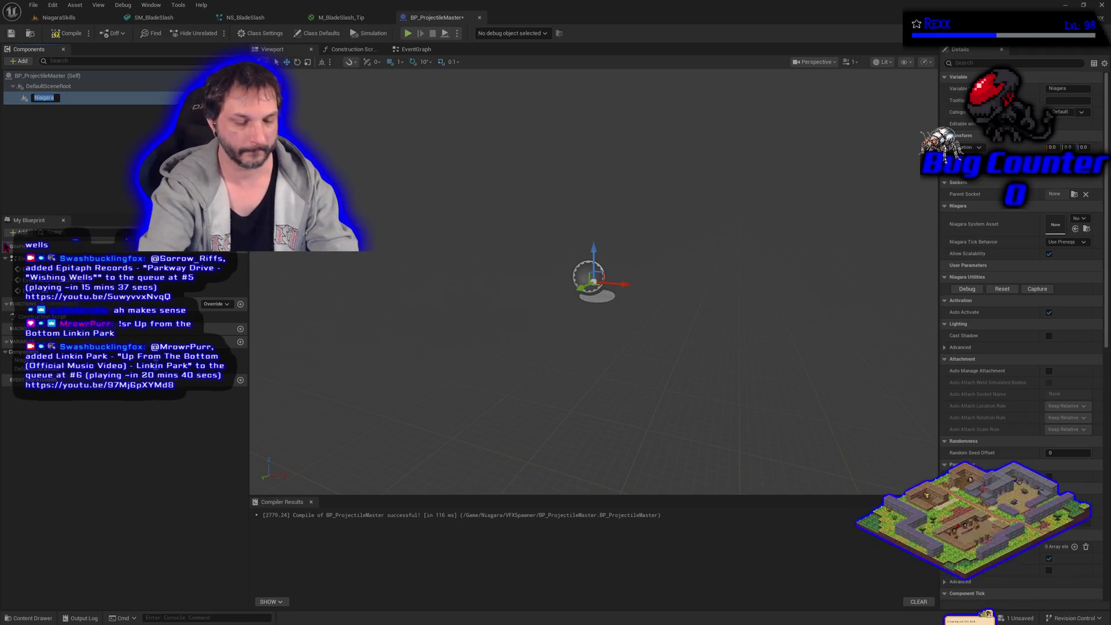
type("ProjectileVFXComp")
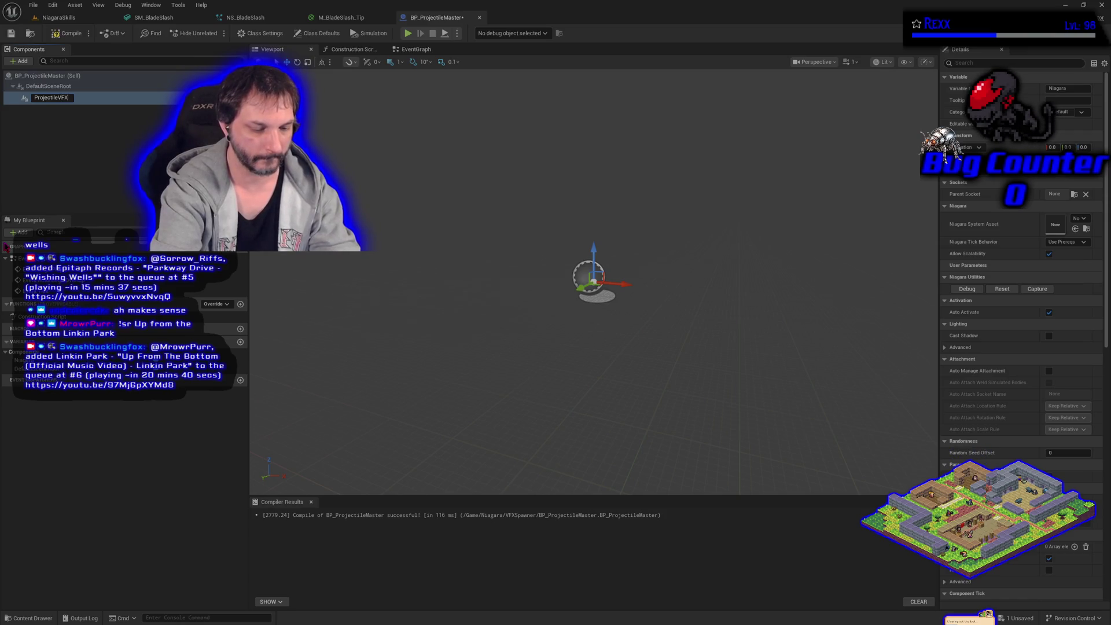
type("onm")
key("BackSpace")
type("ent")
key("Return")
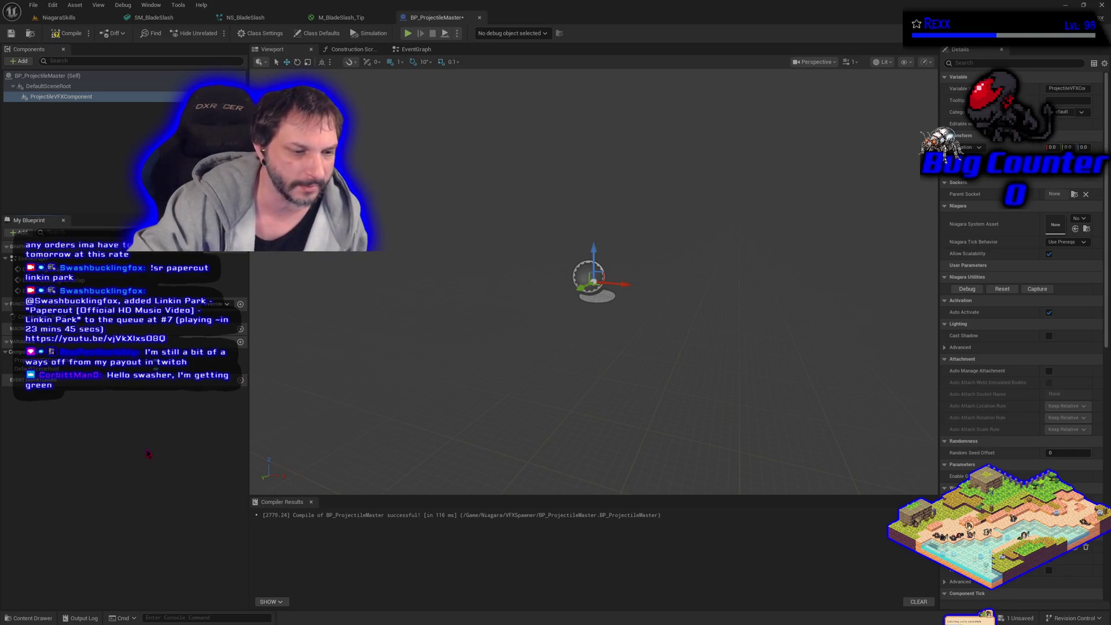
Compile and save the BP_ProjectileMaster Blueprint.
left_click(122, 170)
left_click(65, 34)
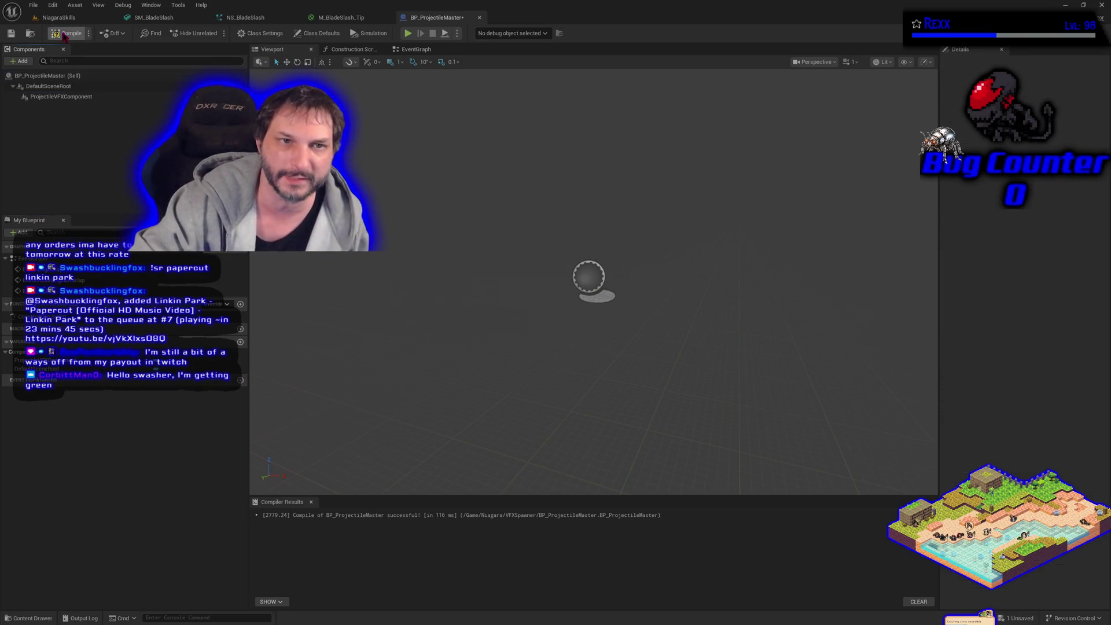
left_click(10, 33)
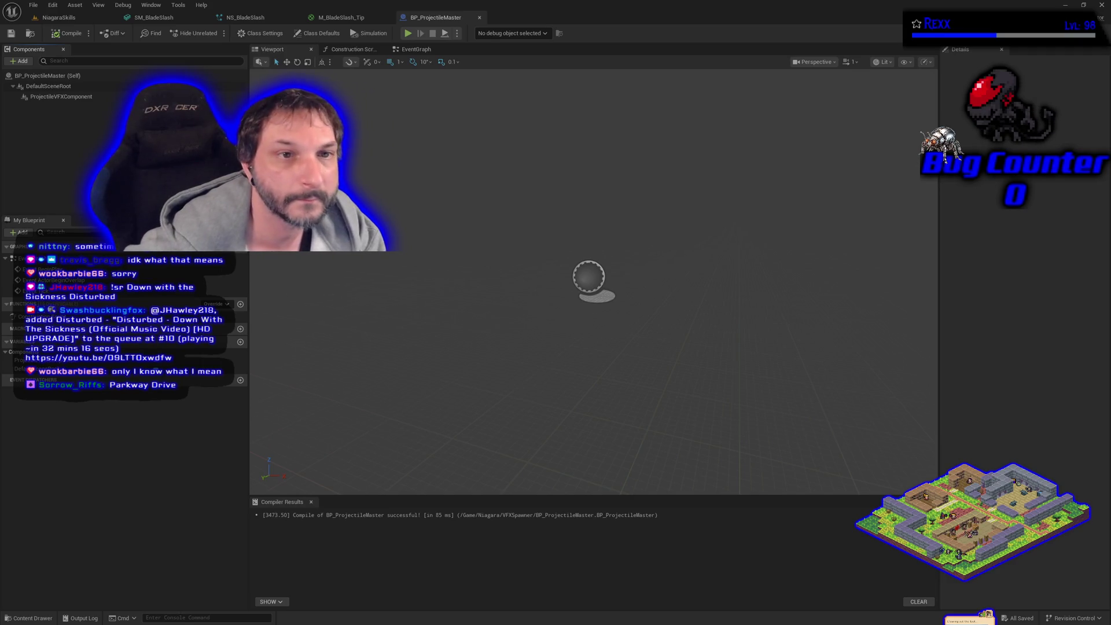
Bring up the Add component list in the Components panel.
left_click(19, 61)
Add a ProjectileMovement component named ProjectileVFXMovementComp, then add a new variable.
type("p")
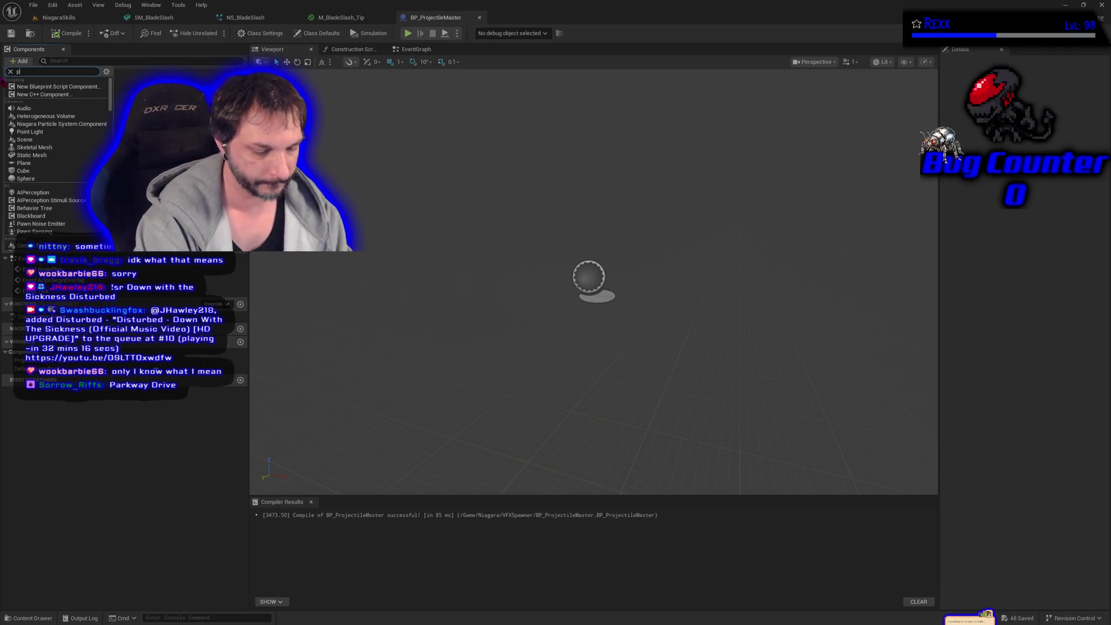
type("rojectile")
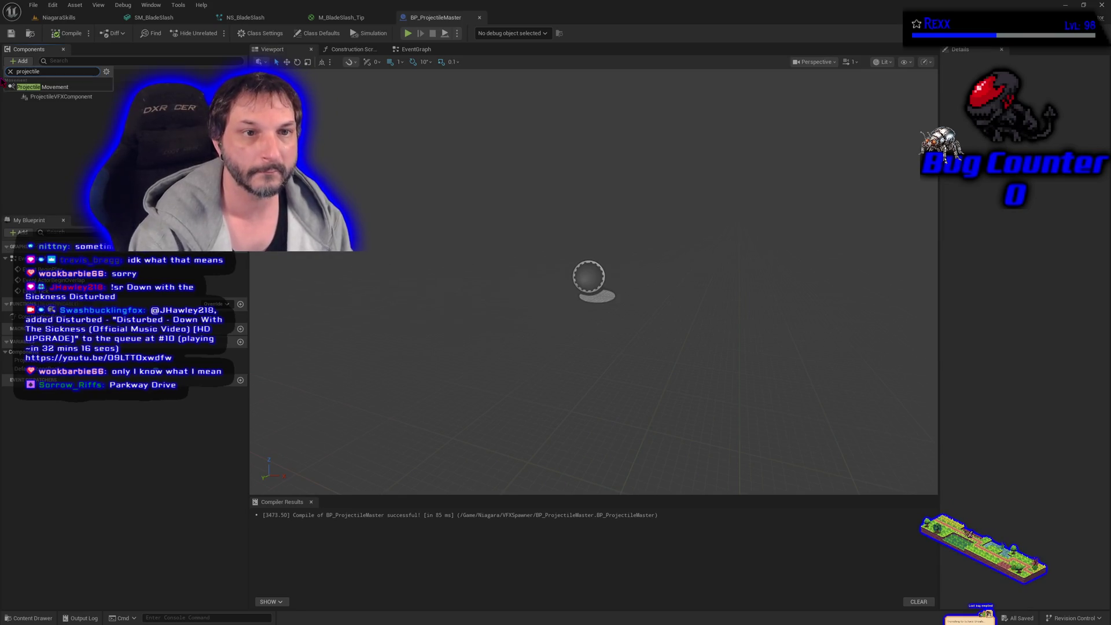
left_click(35, 88)
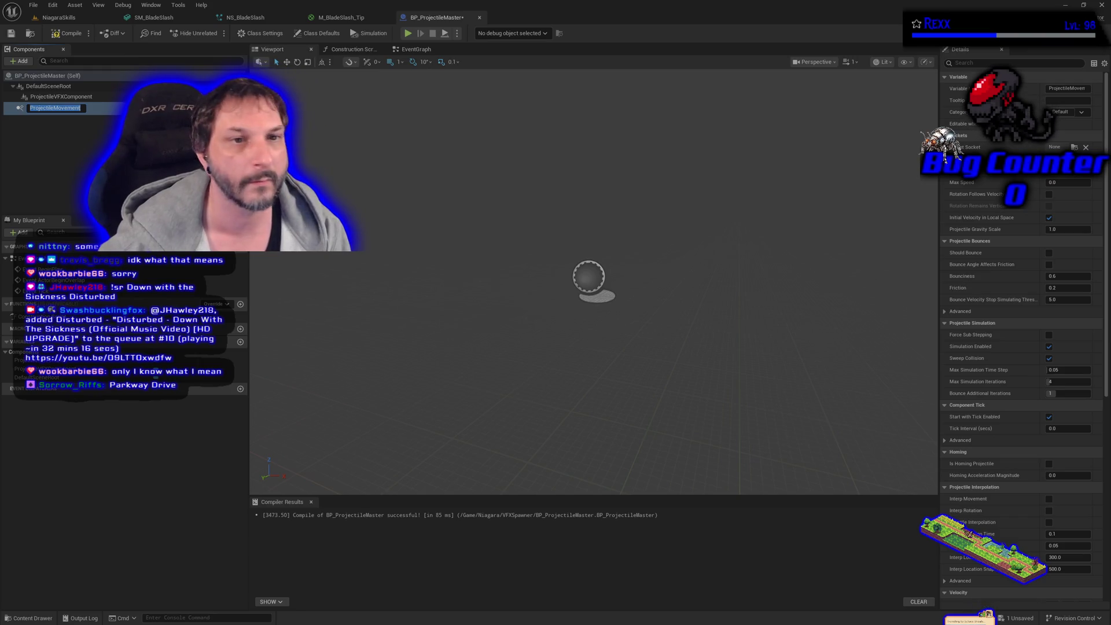
key("Return")
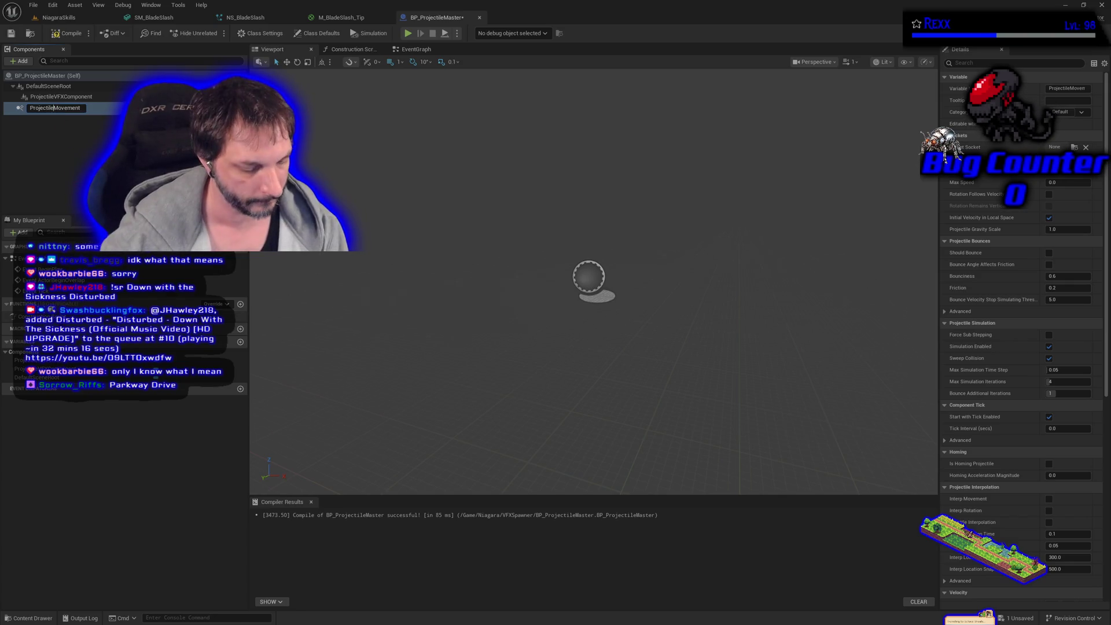
type("VFX")
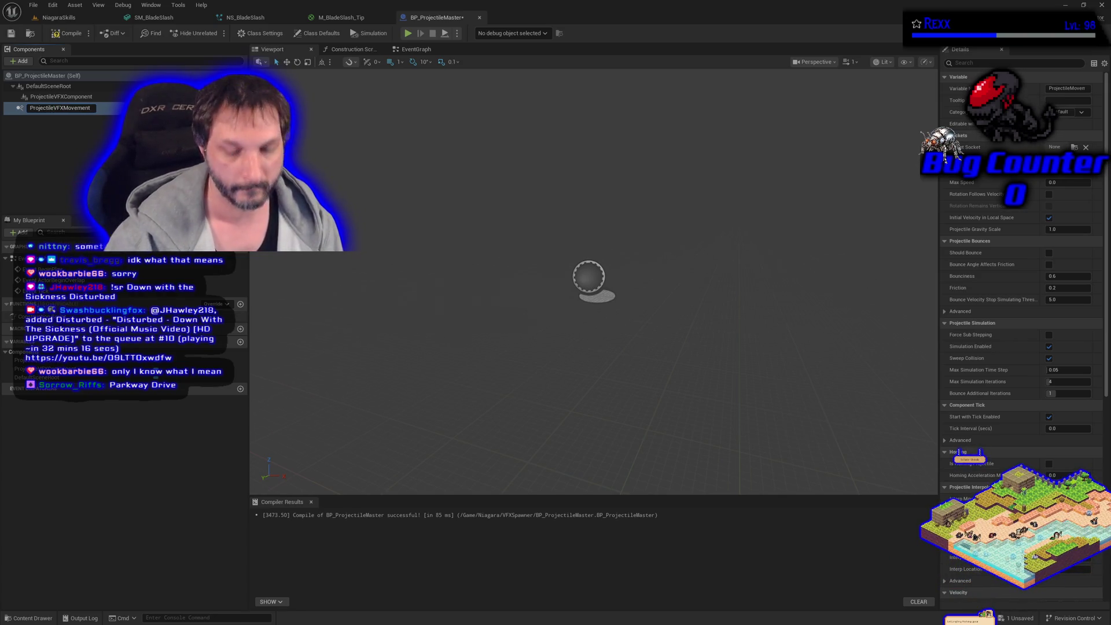
type("Comp")
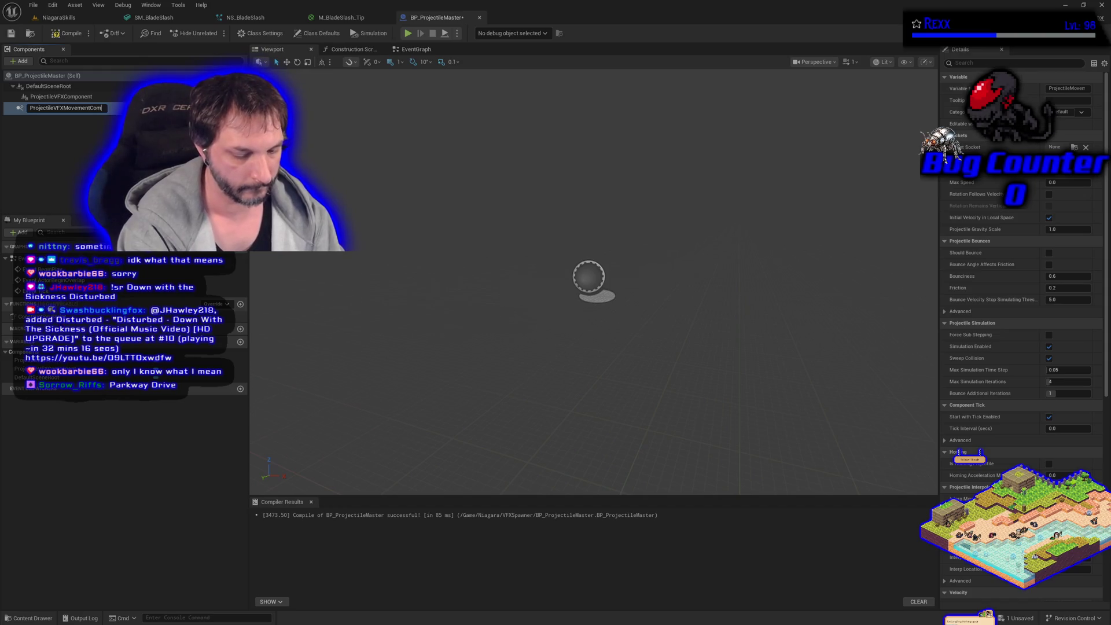
key("Return")
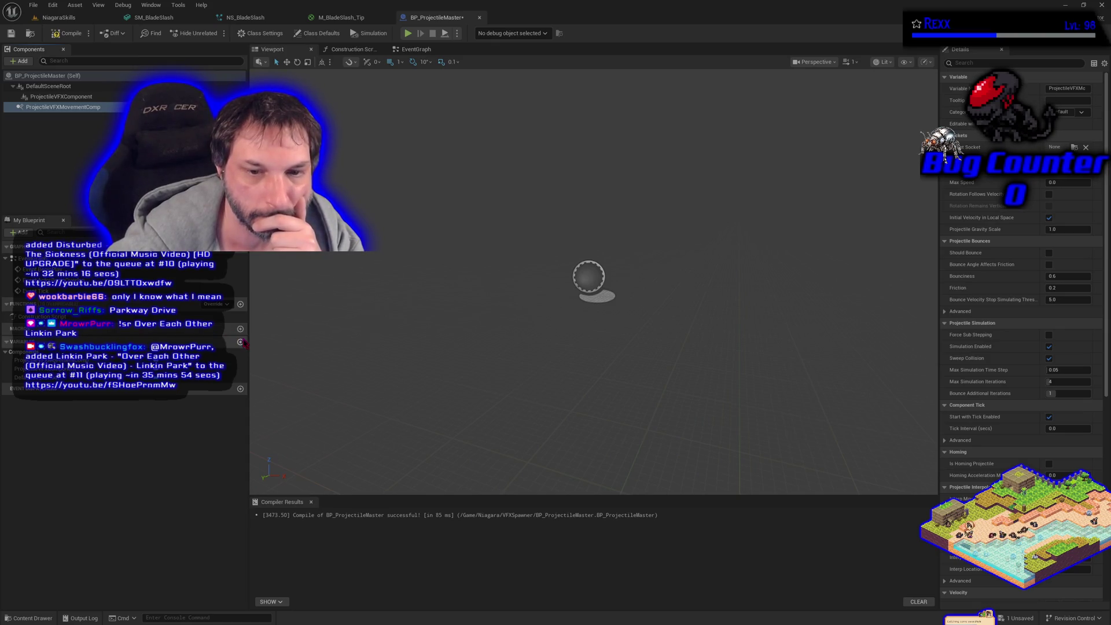
left_click(240, 341)
Name the variable MuzzleVFX, make it a Niagara System object reference, then compile and save.
type("Muz")
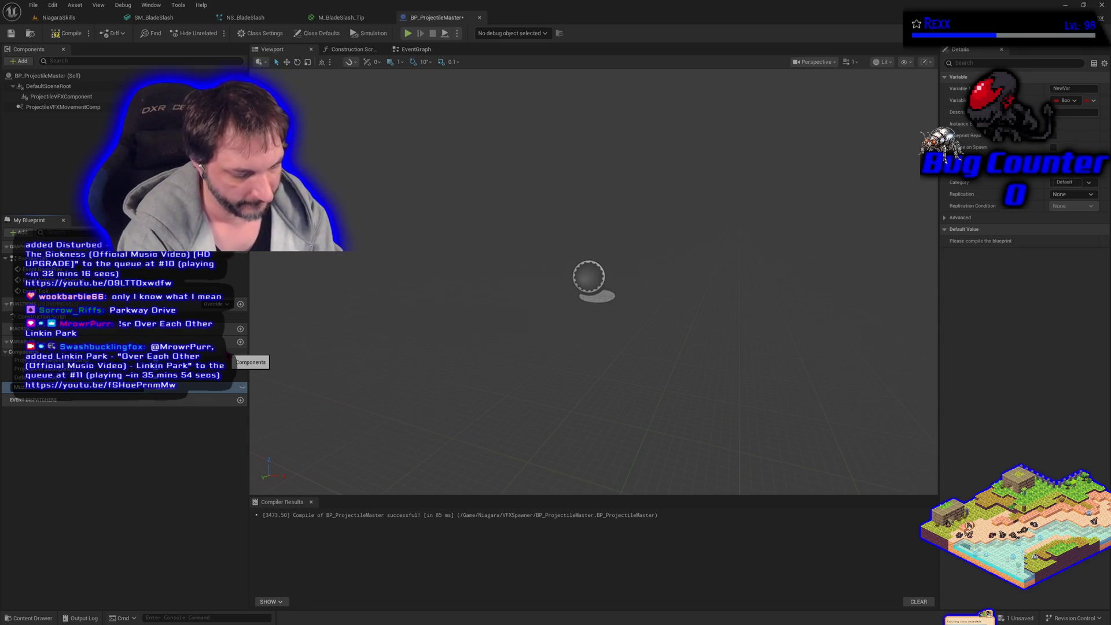
key("Return")
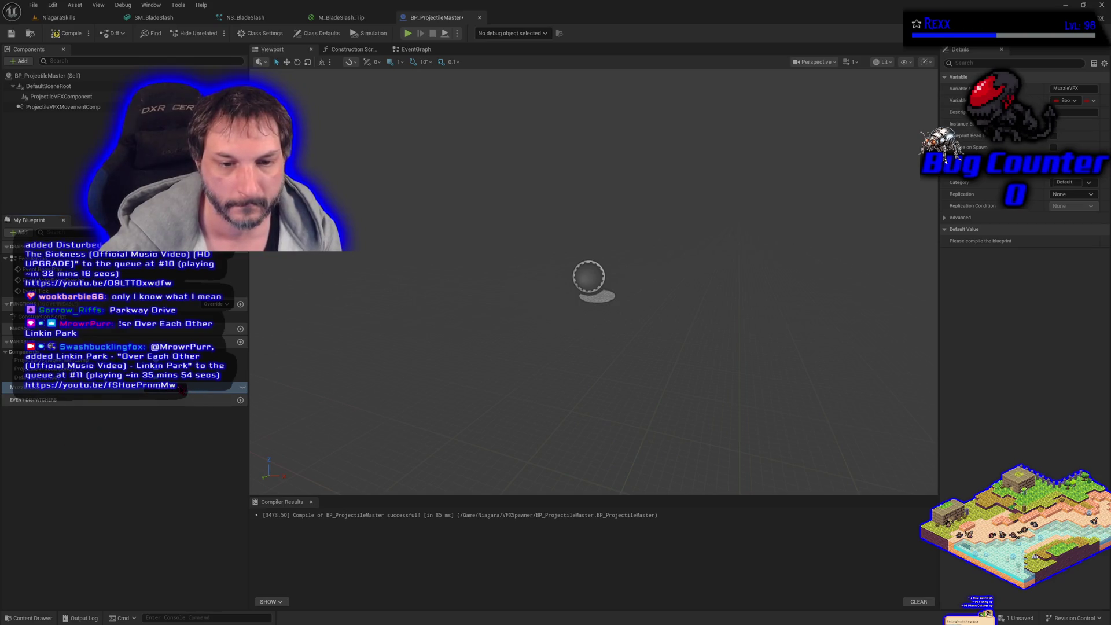
left_click(181, 388)
type("niagara")
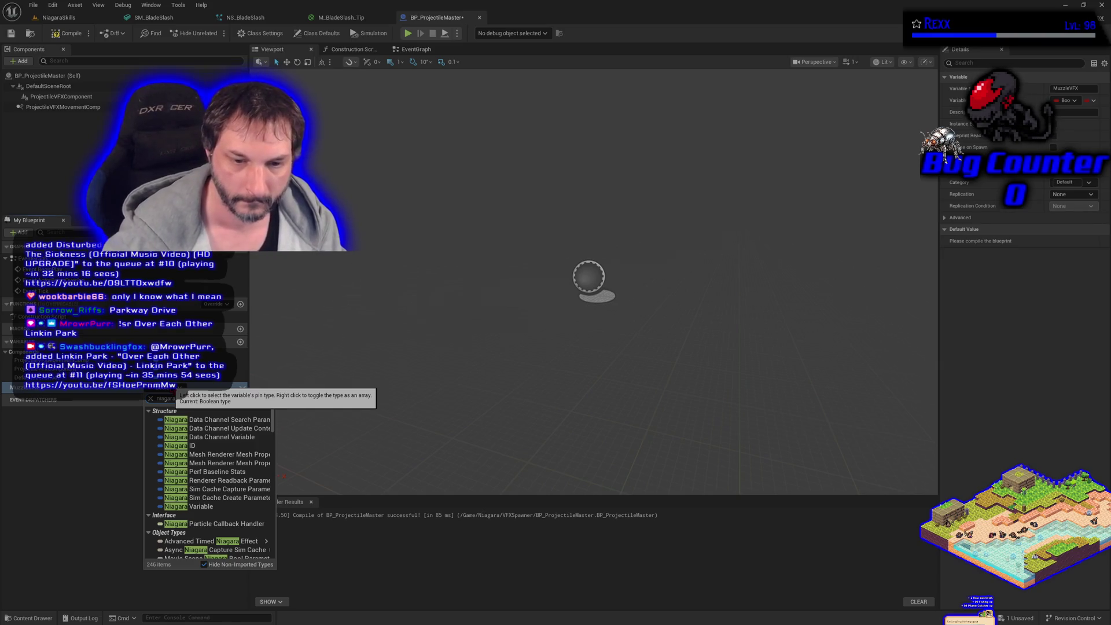
type("system")
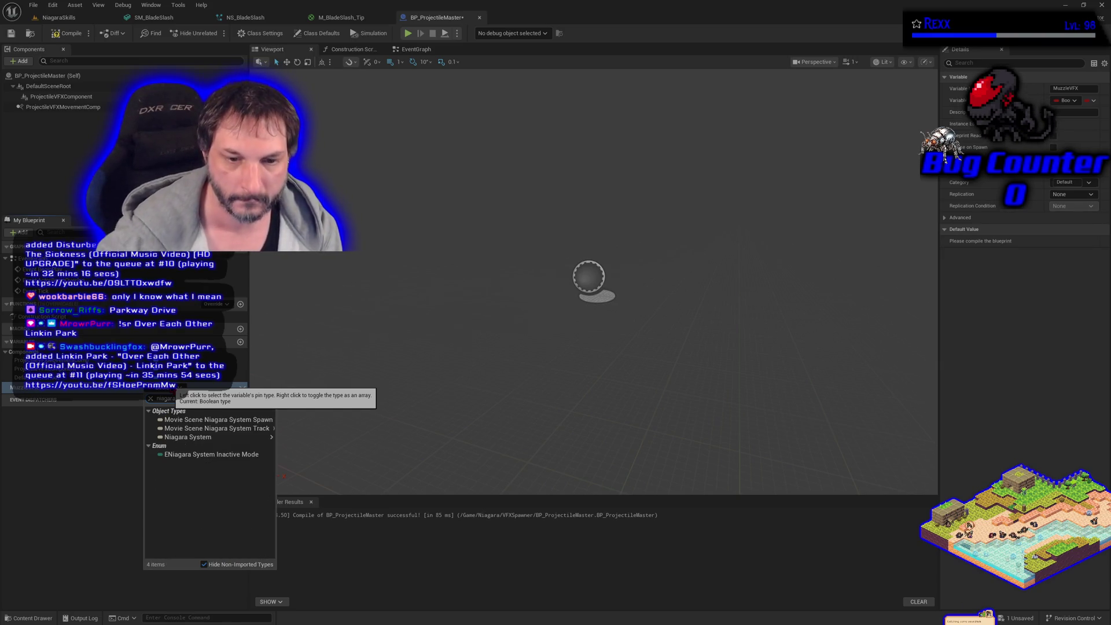
mouse_move(229, 438)
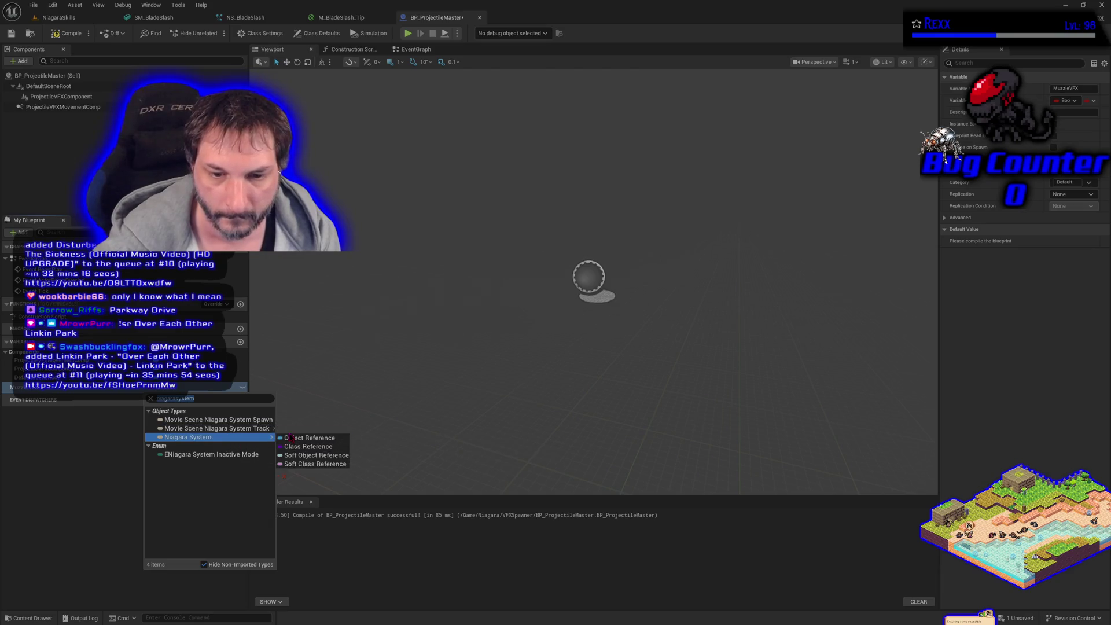
left_click(295, 438)
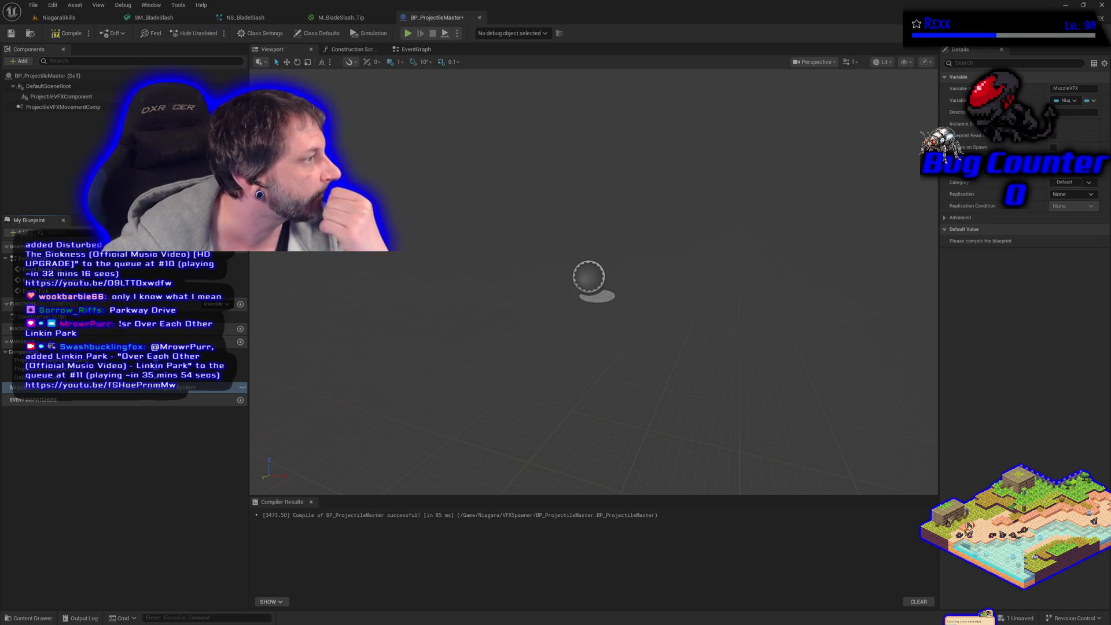
left_click(66, 33)
left_click(11, 33)
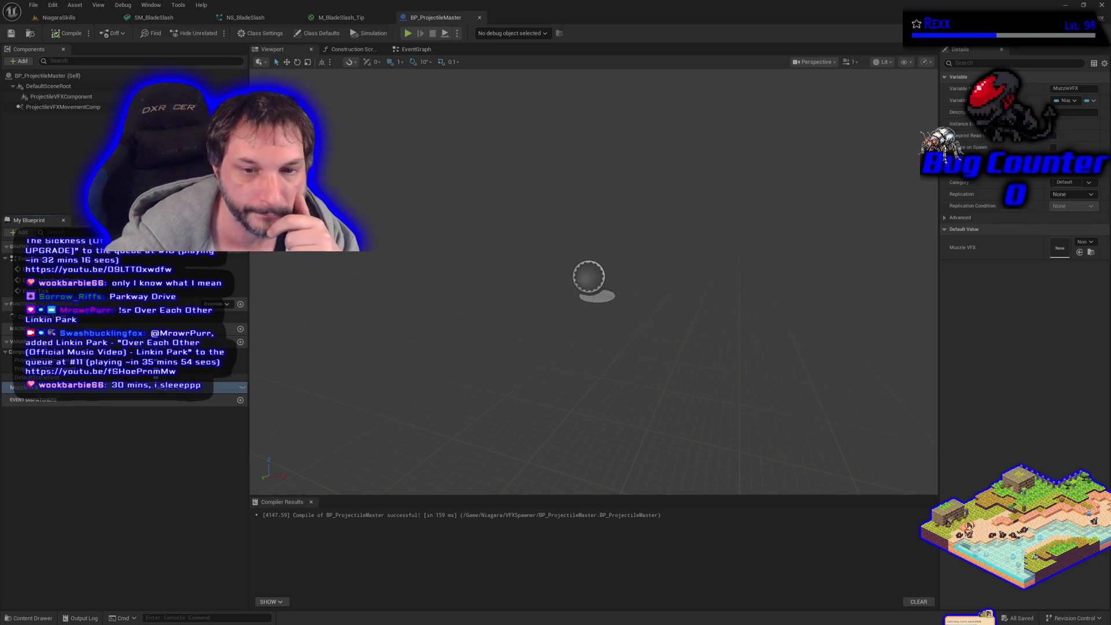
Add a HitImpactVFX variable, correct its name, then compile and save the blueprint.
left_click(240, 342)
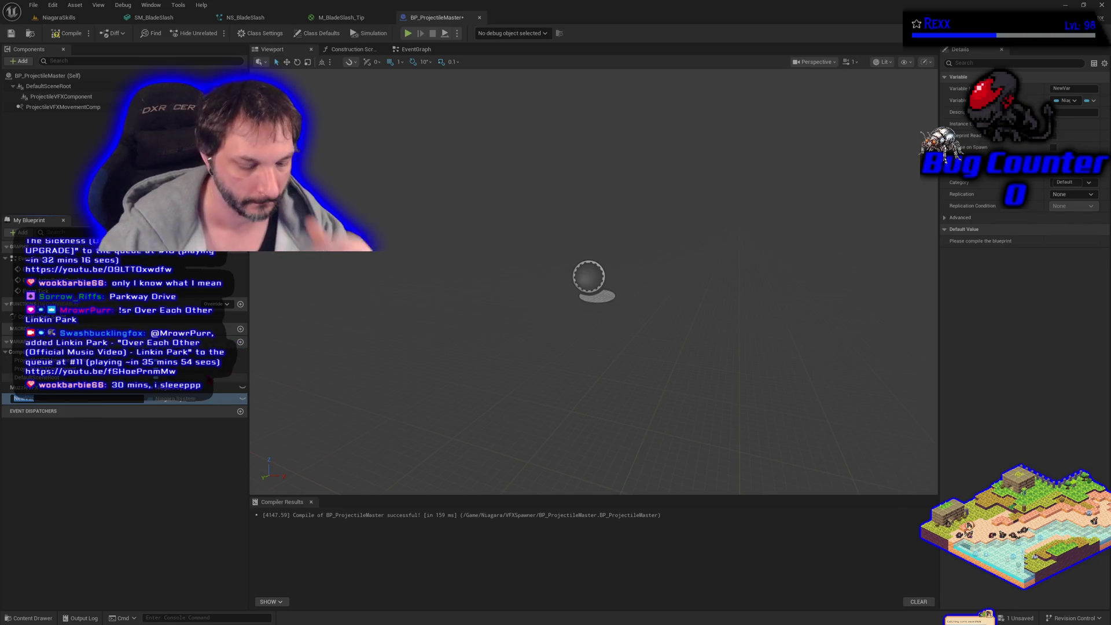
type("HitImpactVFX")
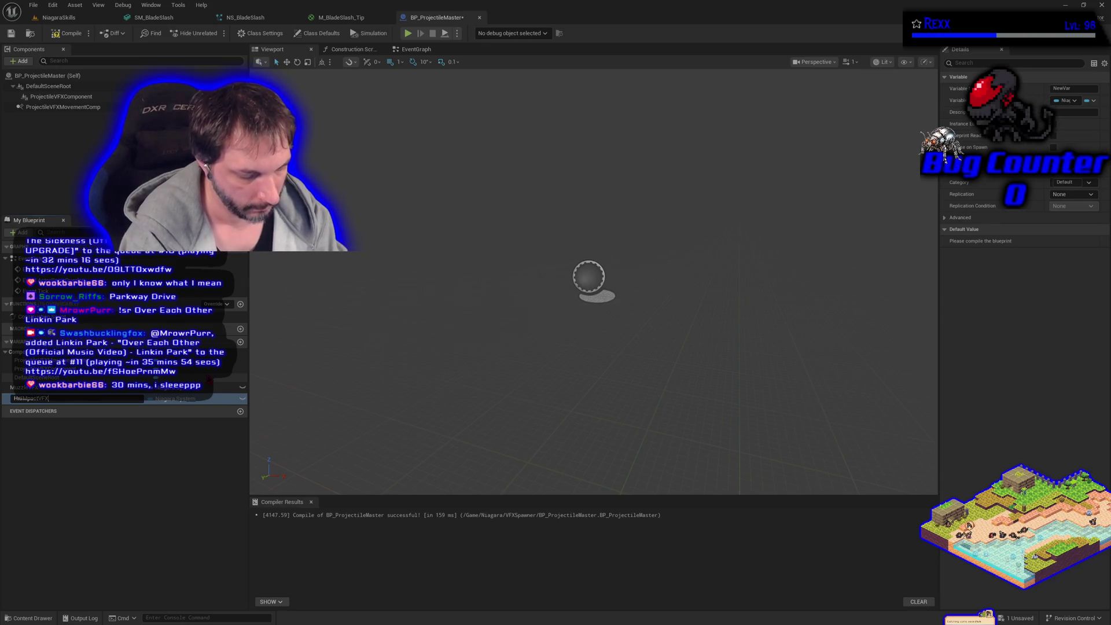
key("Return")
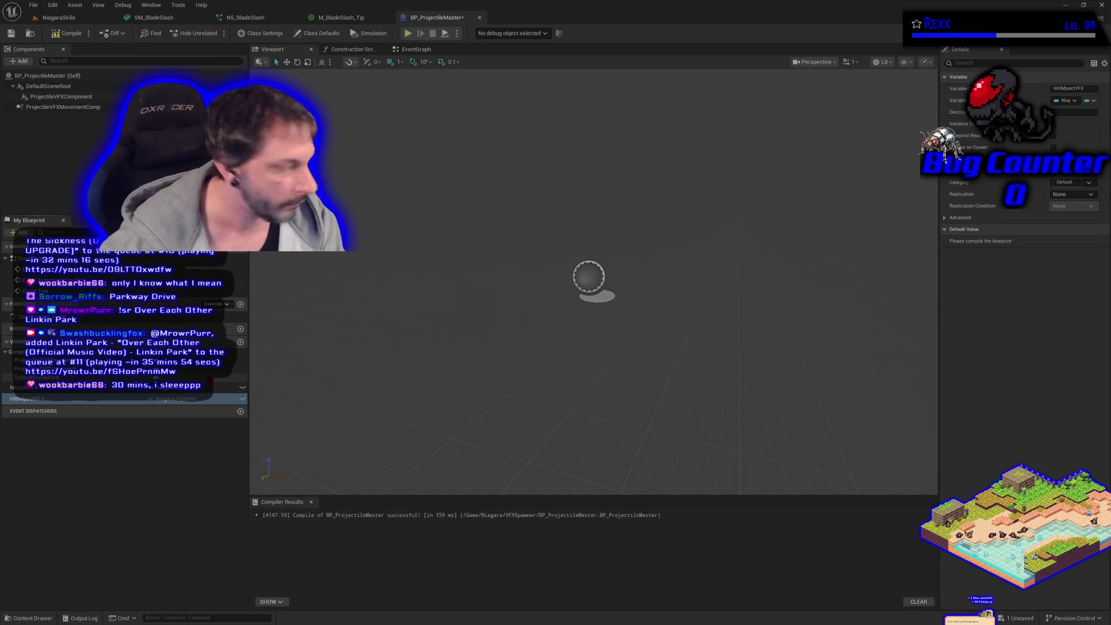
key("F2")
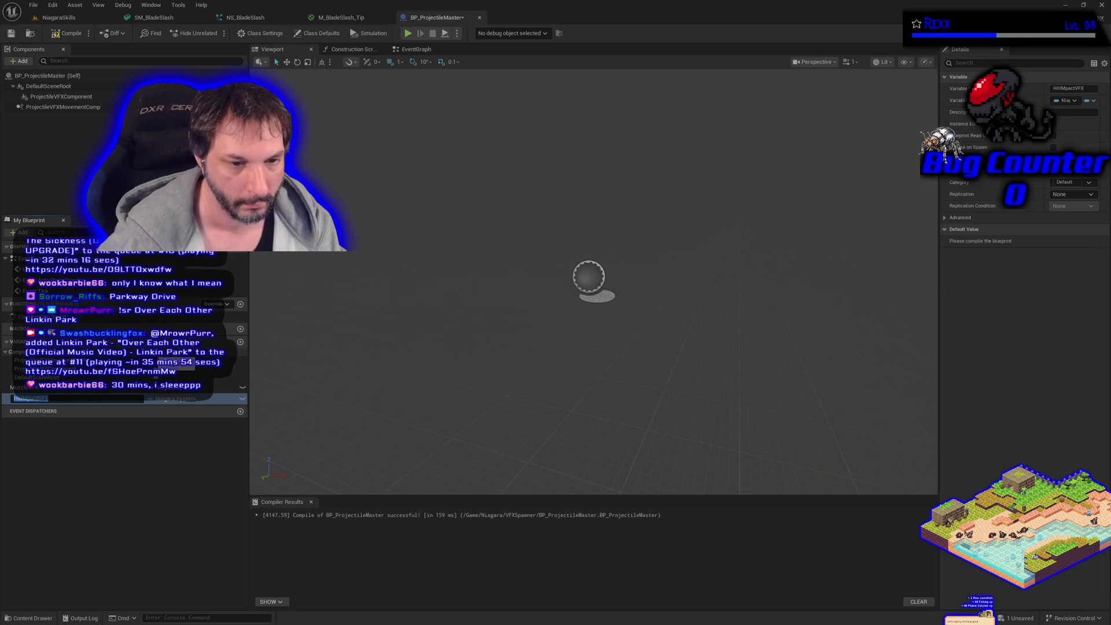
left_click(17, 399)
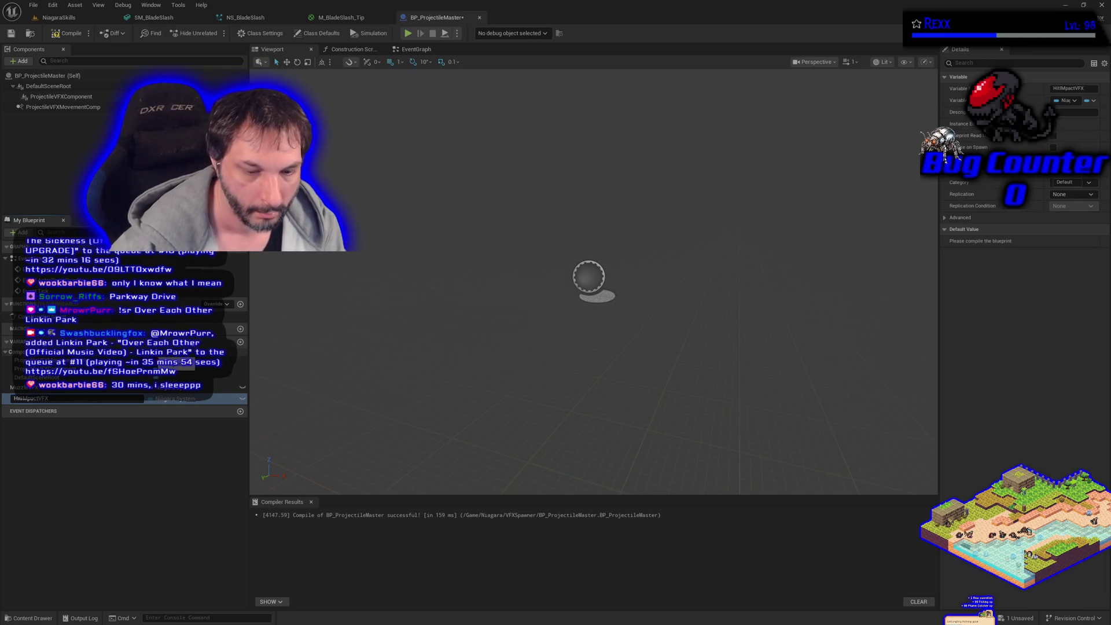
key("Return")
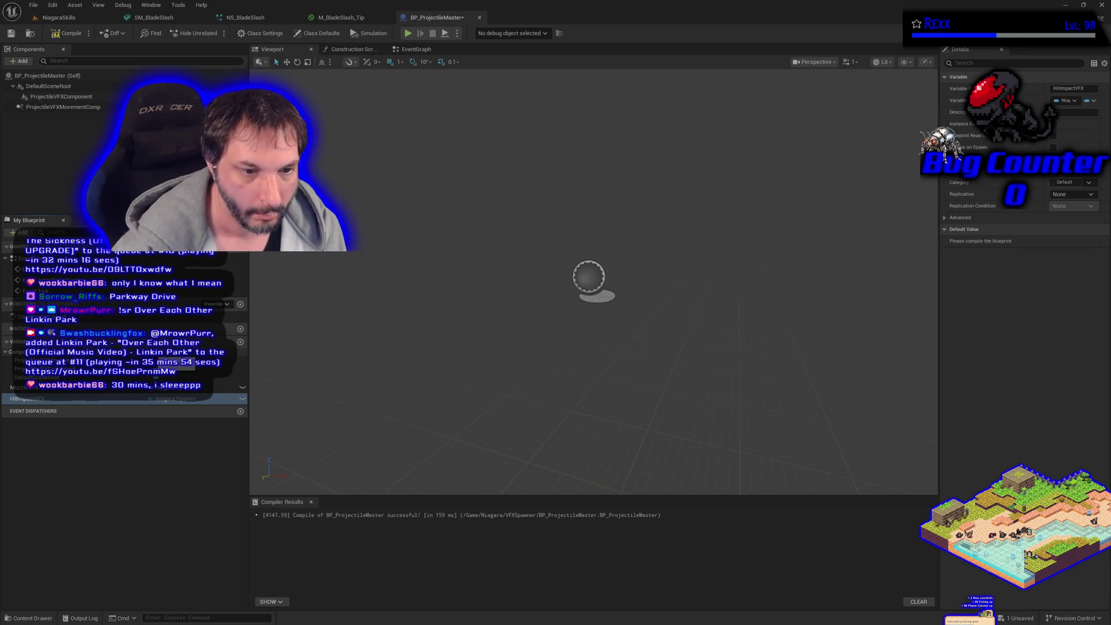
key("F7")
key("ctrl+s")
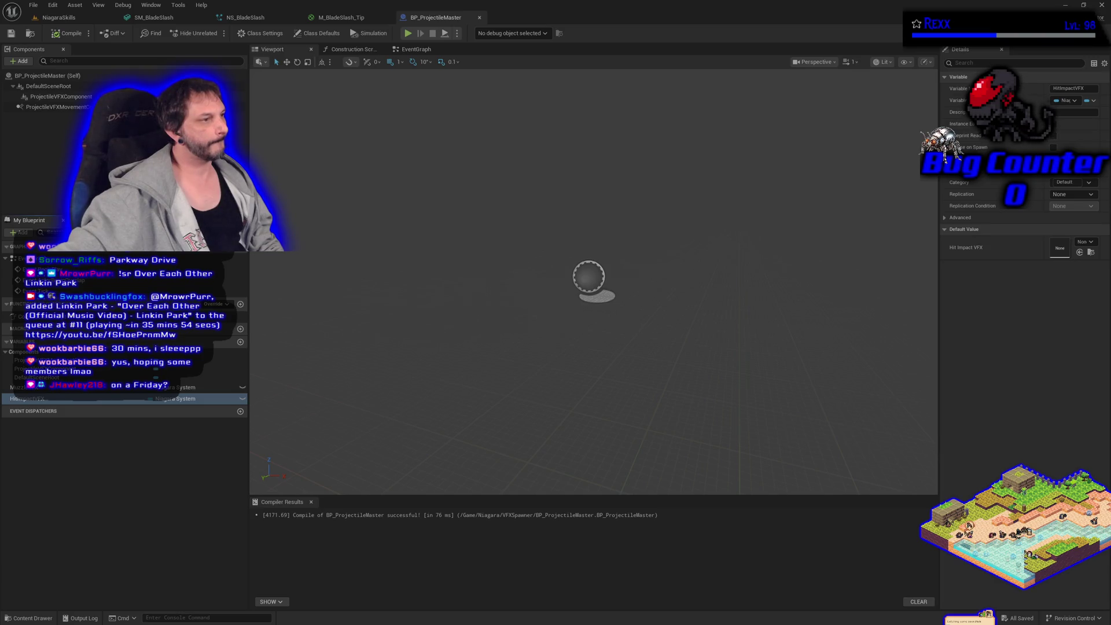
Delete the unused ActorBeginOverlap and Event Tick nodes from the EventGraph.
left_click(416, 49)
mouse_move(608, 446)
left_mouse_down()
mouse_move(503, 322)
mouse_move(444, 299)
left_mouse_up()
key("Delete")
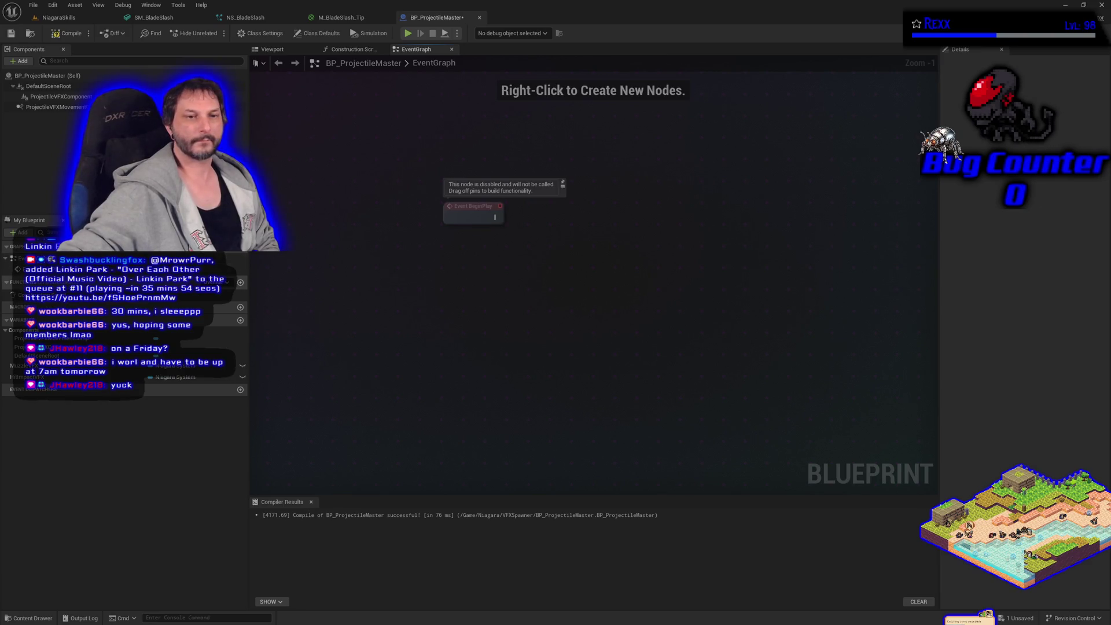
Create a new function in My Blueprint and name it SpawnVFX.
left_click(240, 282)
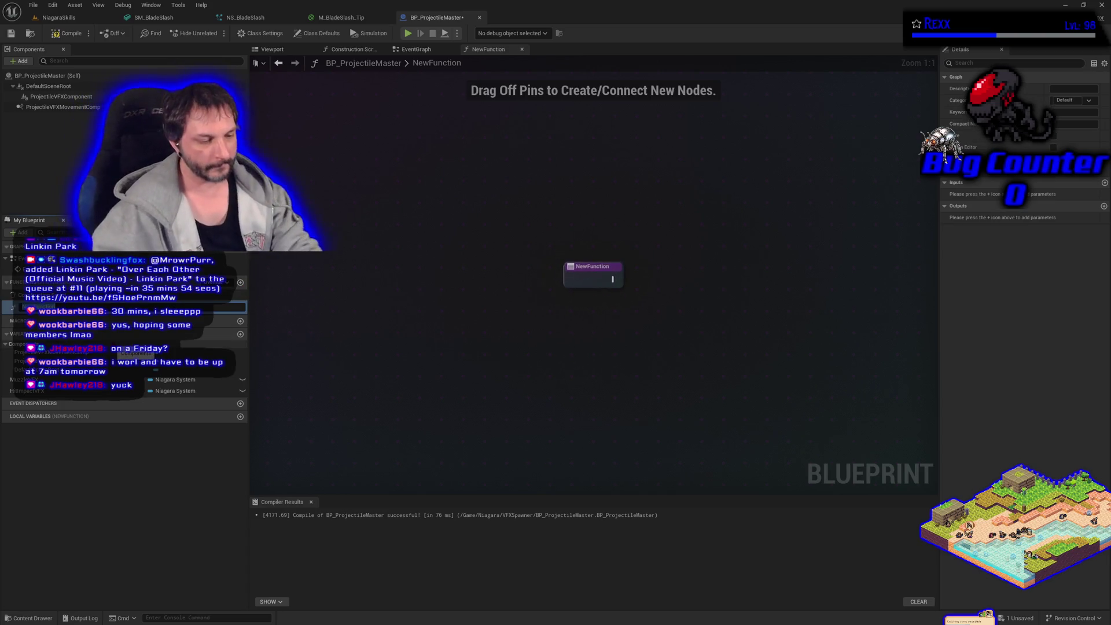
type("SpawnVFX")
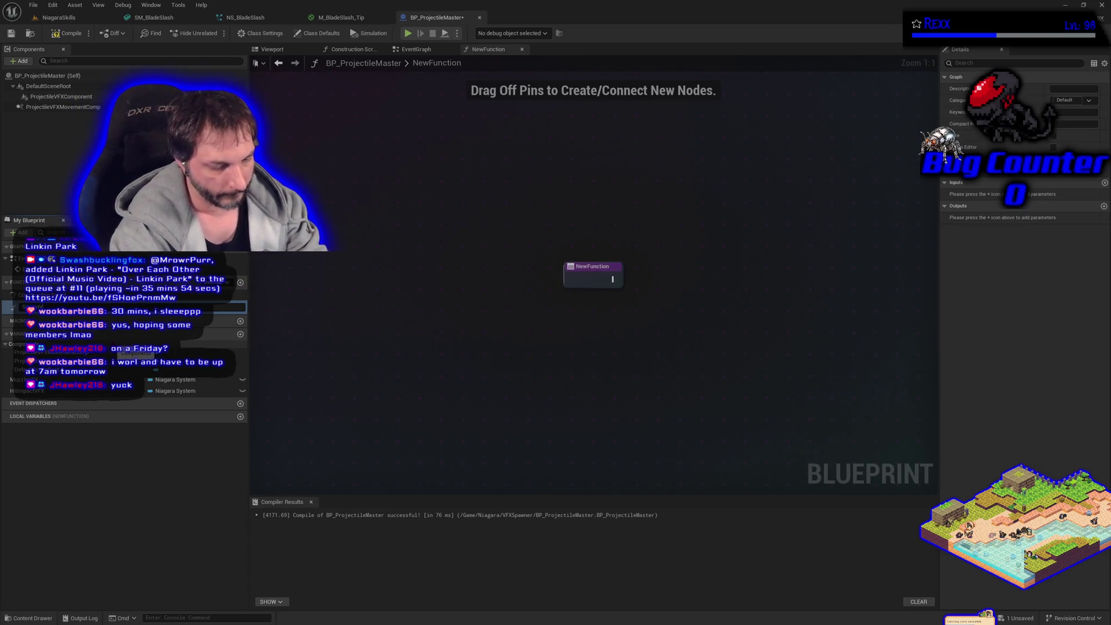
key("Return")
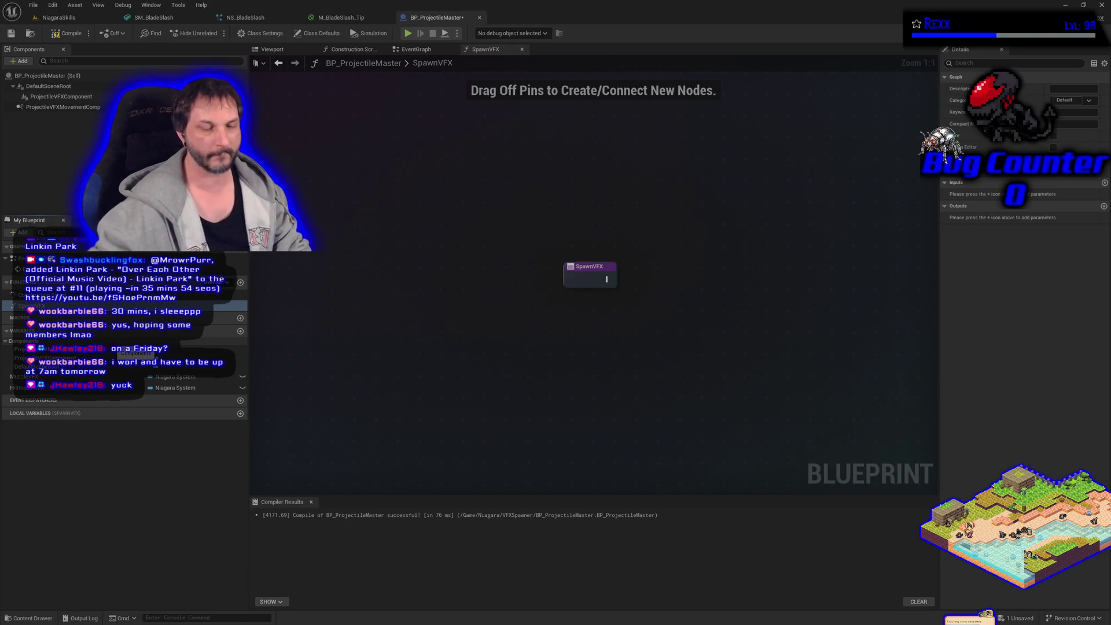
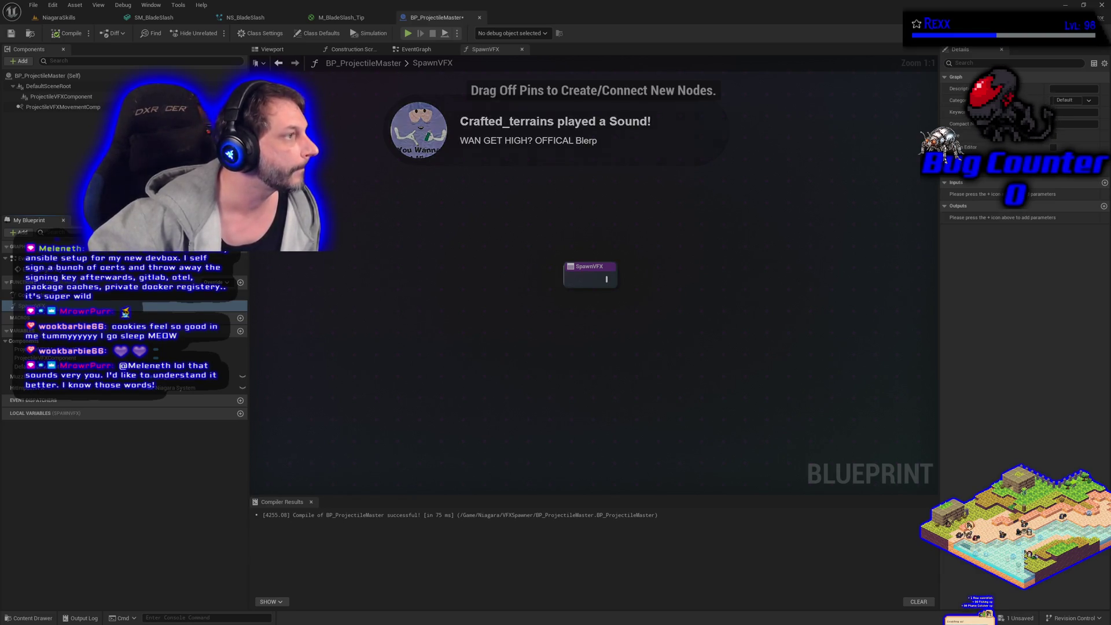
Bring the browser with the Legends Never Die video to the front and pause it.
key("alt+Tab")
key("space")
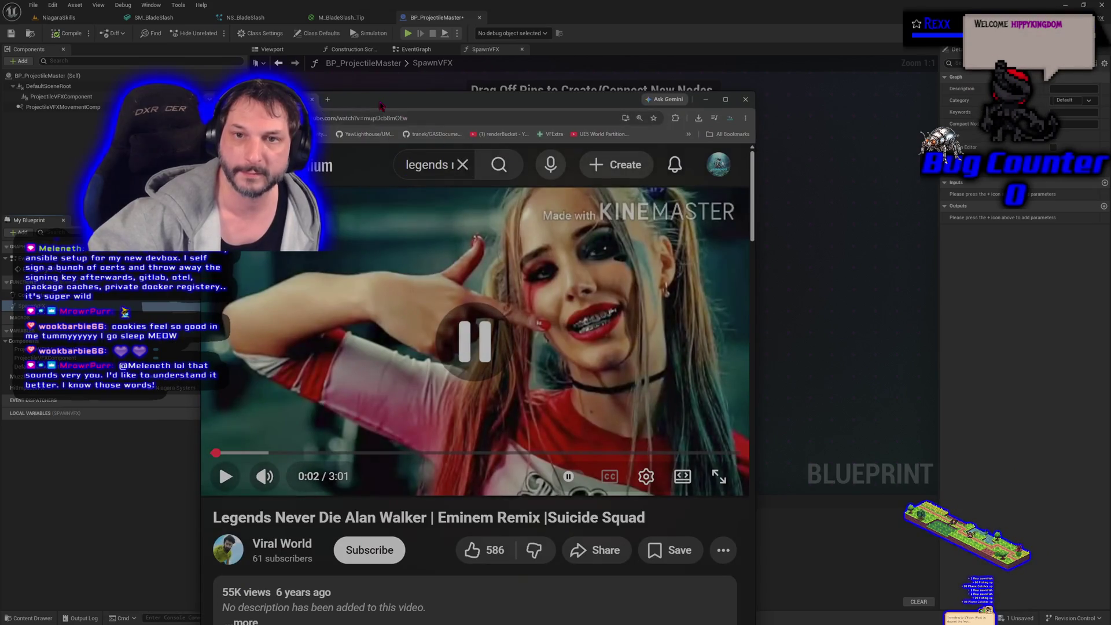
Switch back to the blueprint, then return to the browser with the Harley Quinn video loaded.
key("alt+Tab")
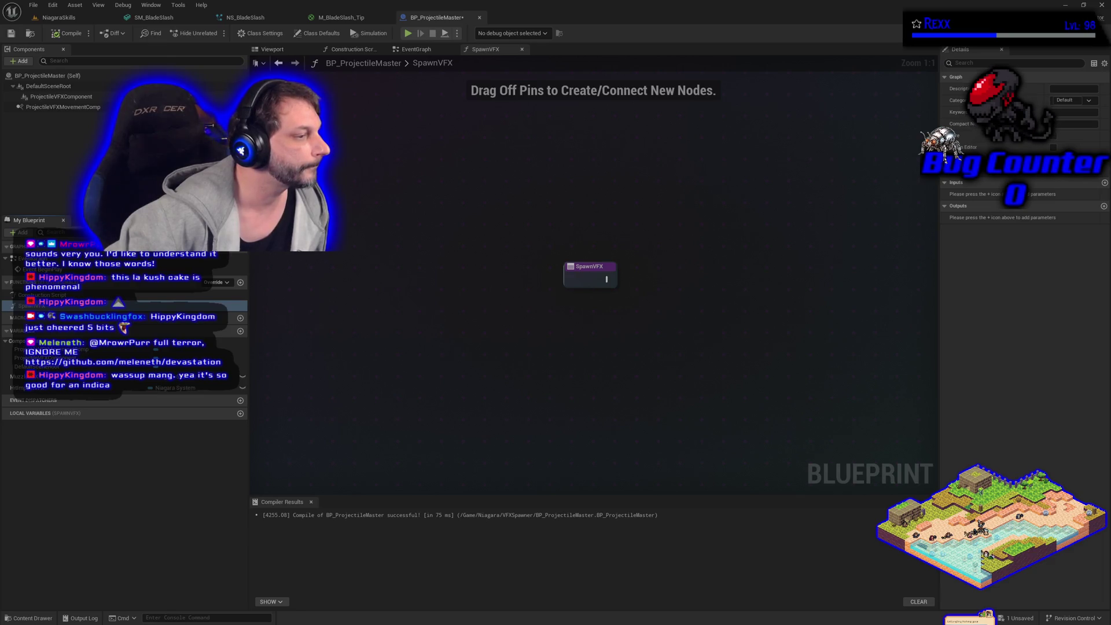
key("alt+Tab")
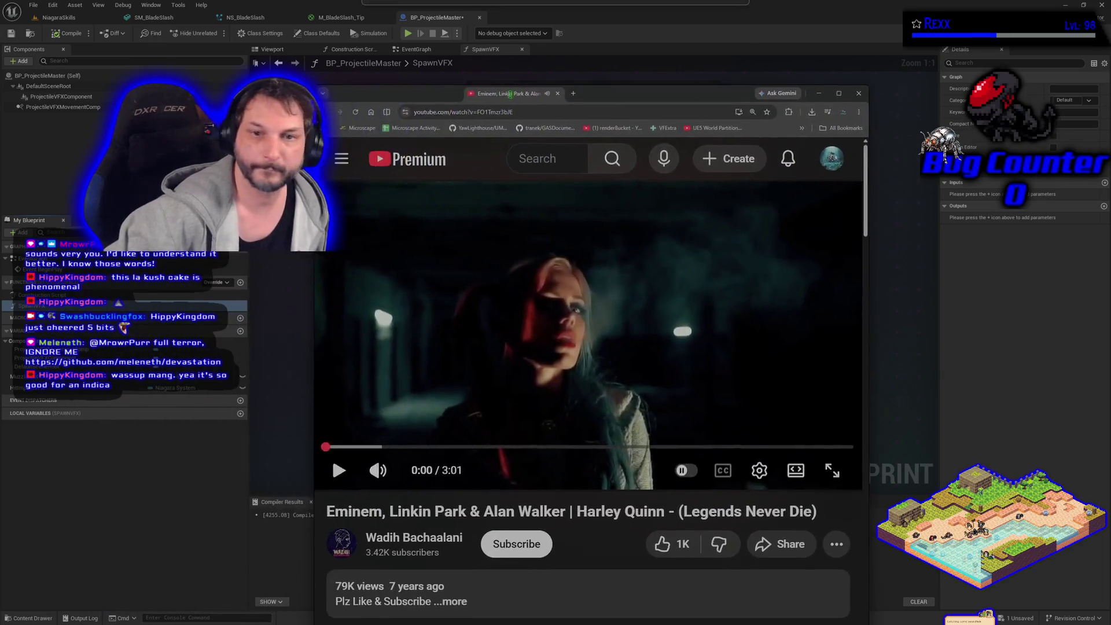
Maximise the browser and play the Harley Quinn video full screen.
double_click(651, 98)
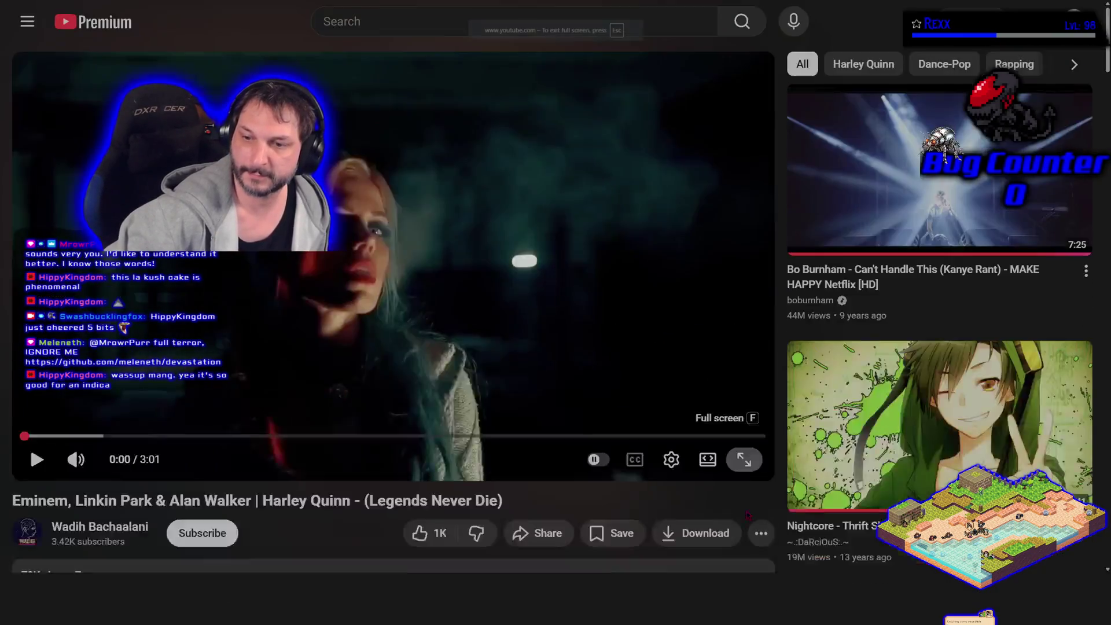
left_click(745, 459)
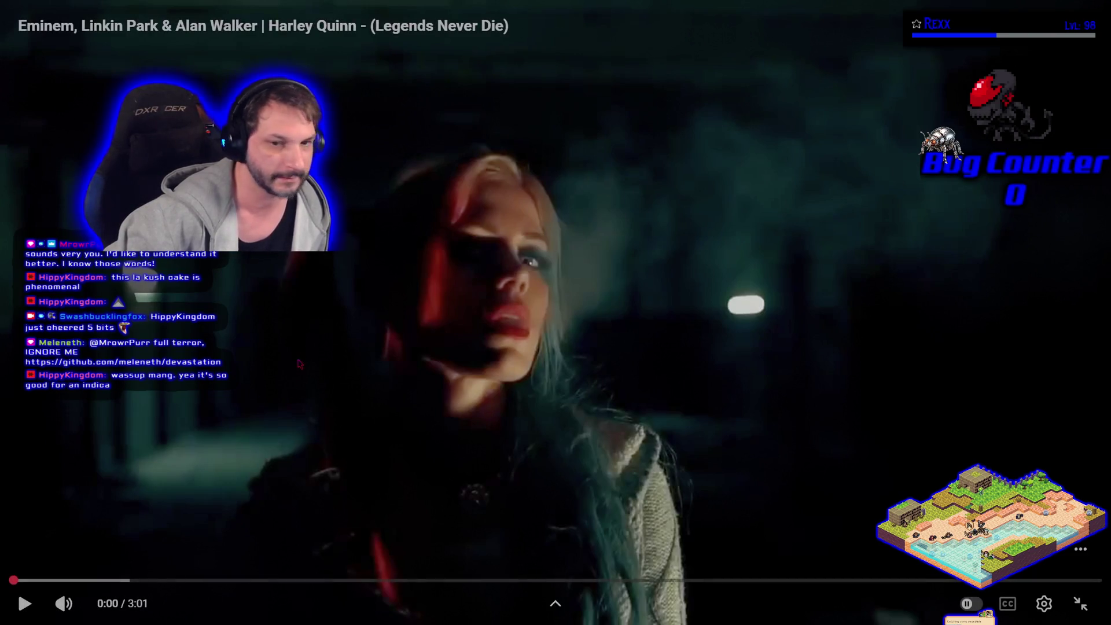
left_click(315, 348)
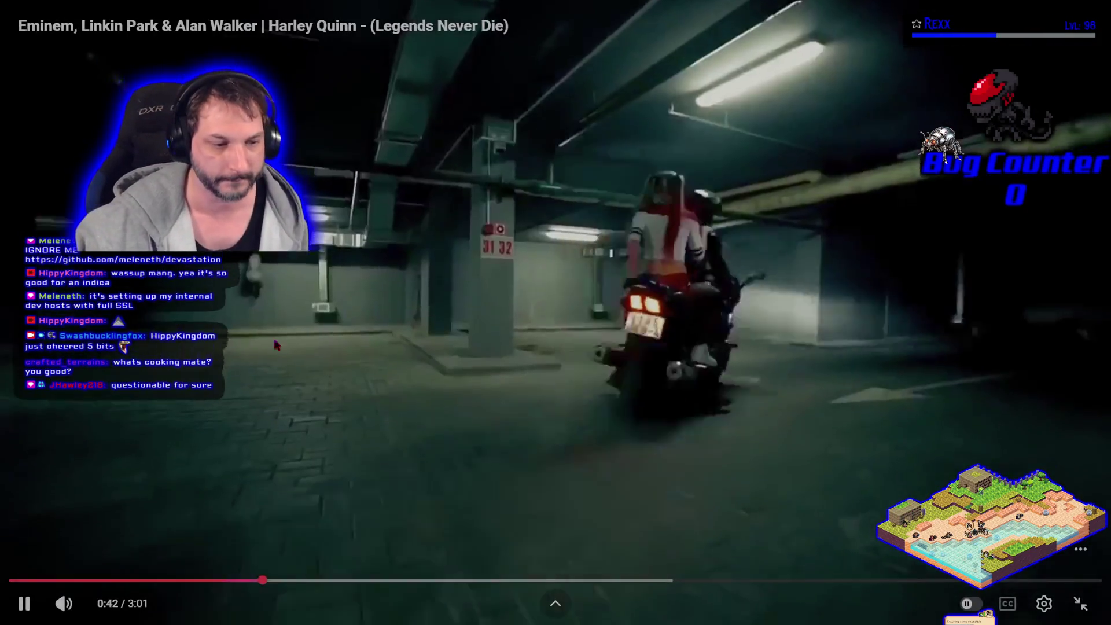
Leave full screen at 0:42, minimise the browser, then bring it back over the editor.
key("Escape")
key("super+Down")
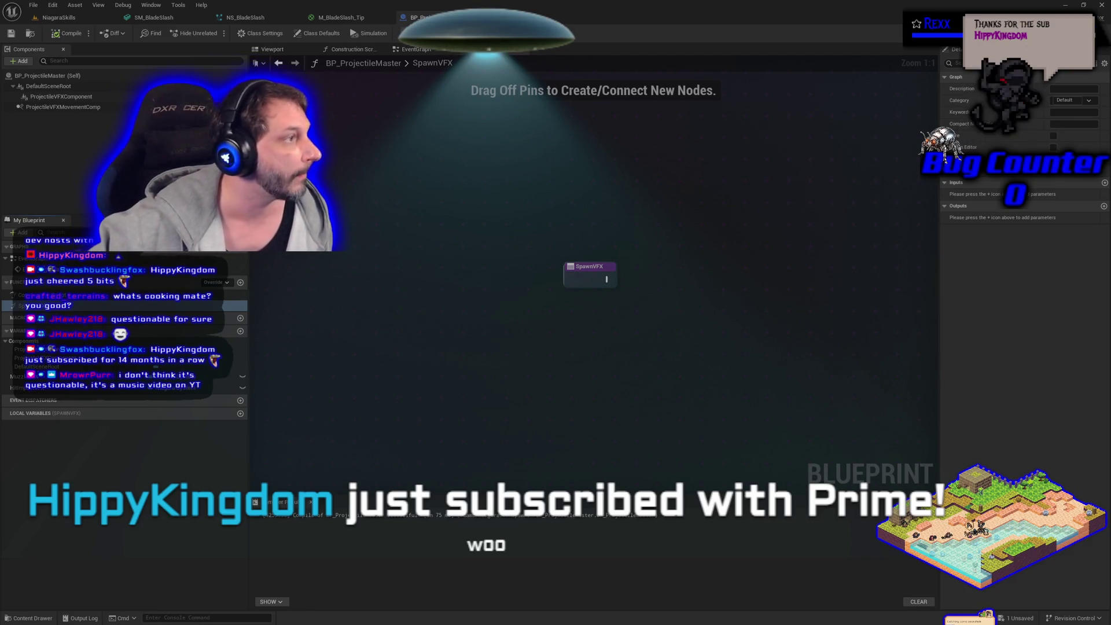
key("alt+Tab")
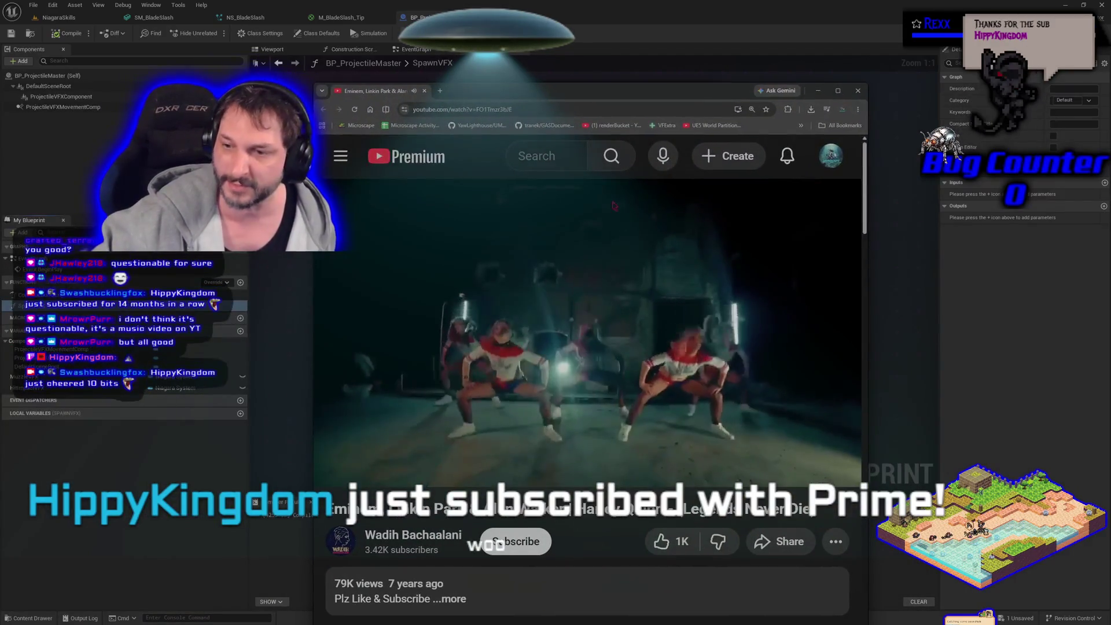
Play the Harley Quinn video full screen through to its end at 3:01.
left_click(831, 468)
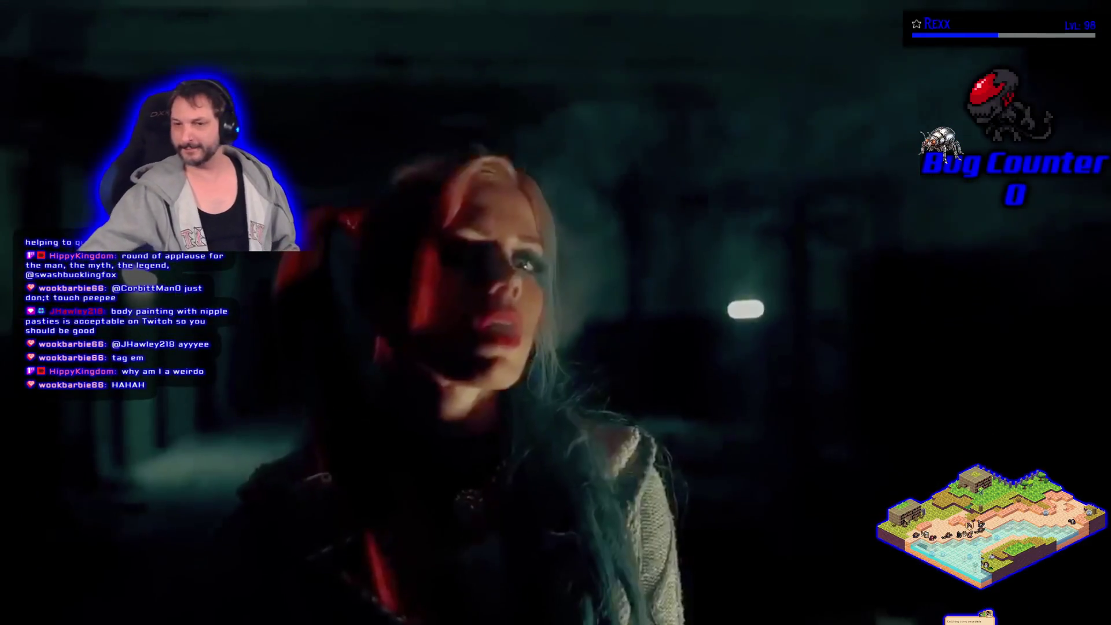
mouse_move(608, 240)
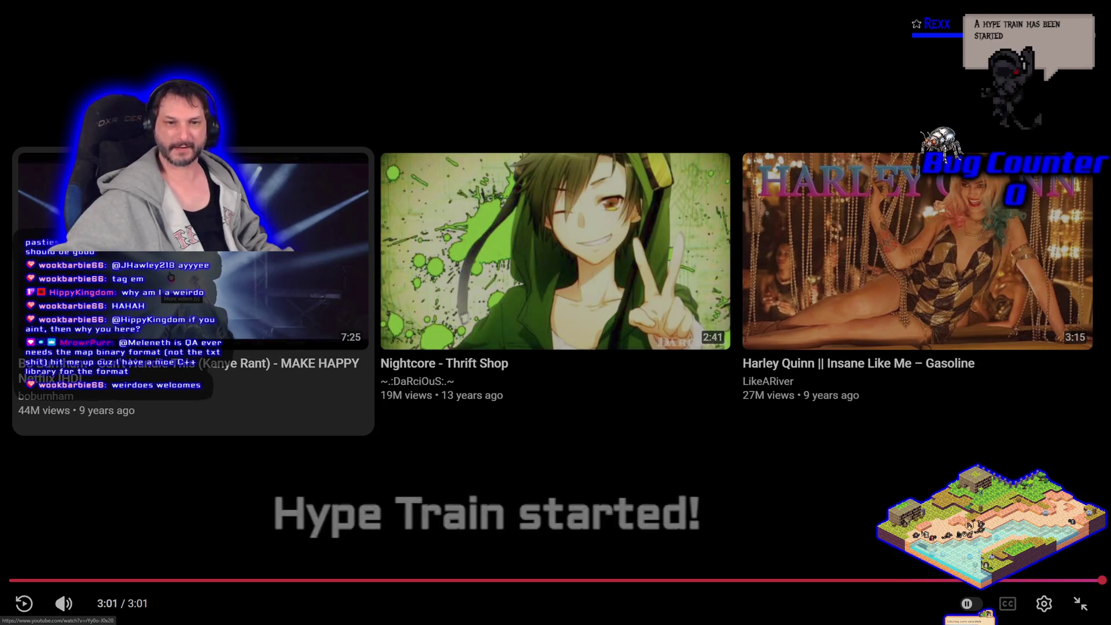
Exit full screen and close the YouTube tab to reveal the SpawnVFX graph.
left_click(1080, 604)
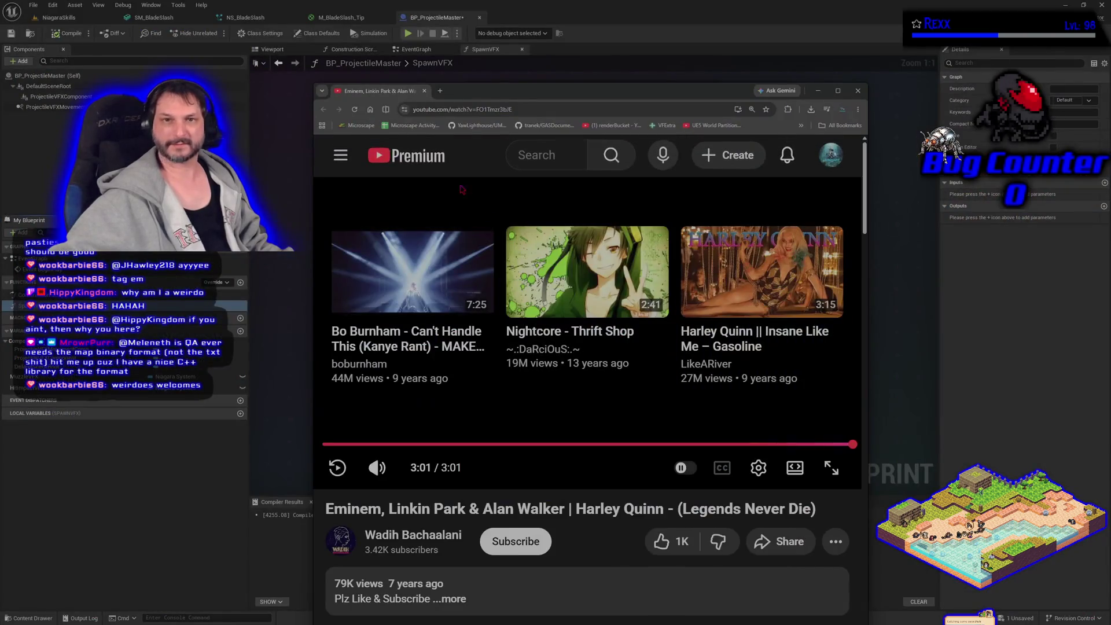
left_click(425, 91)
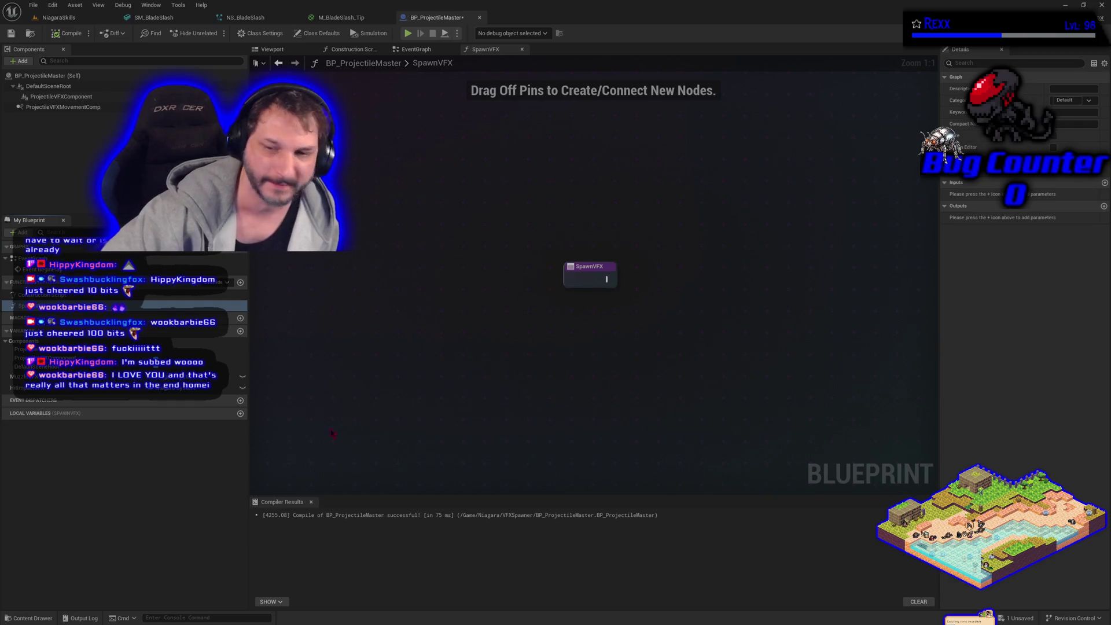
Pan the SpawnVFX node left and add a NewParam input to the function.
left_click_drag(628, 338, 430, 359)
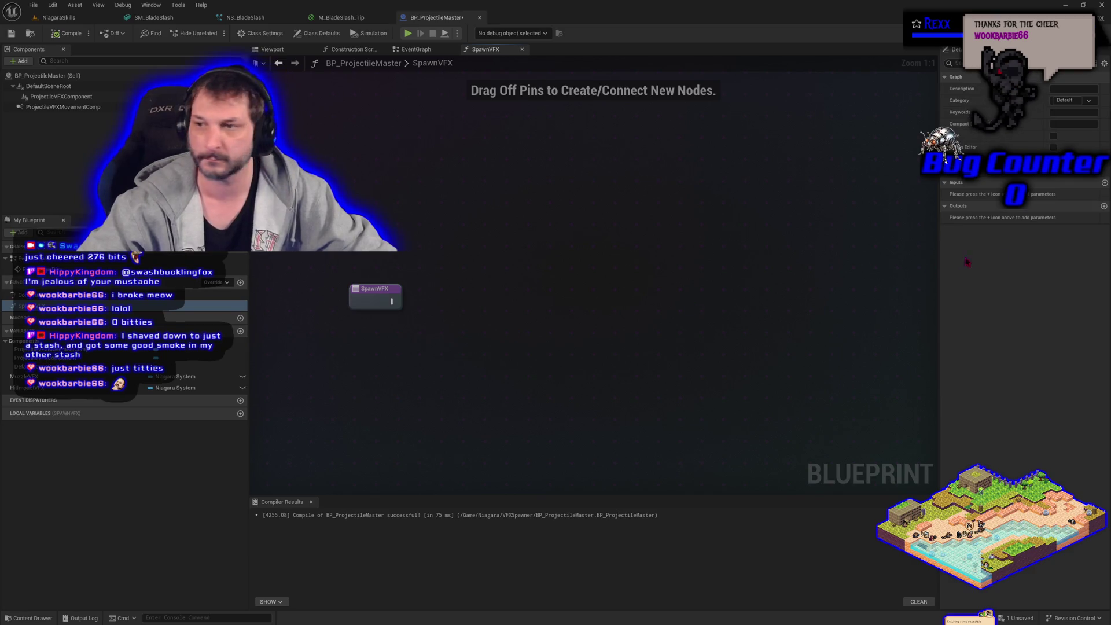
left_click(1104, 183)
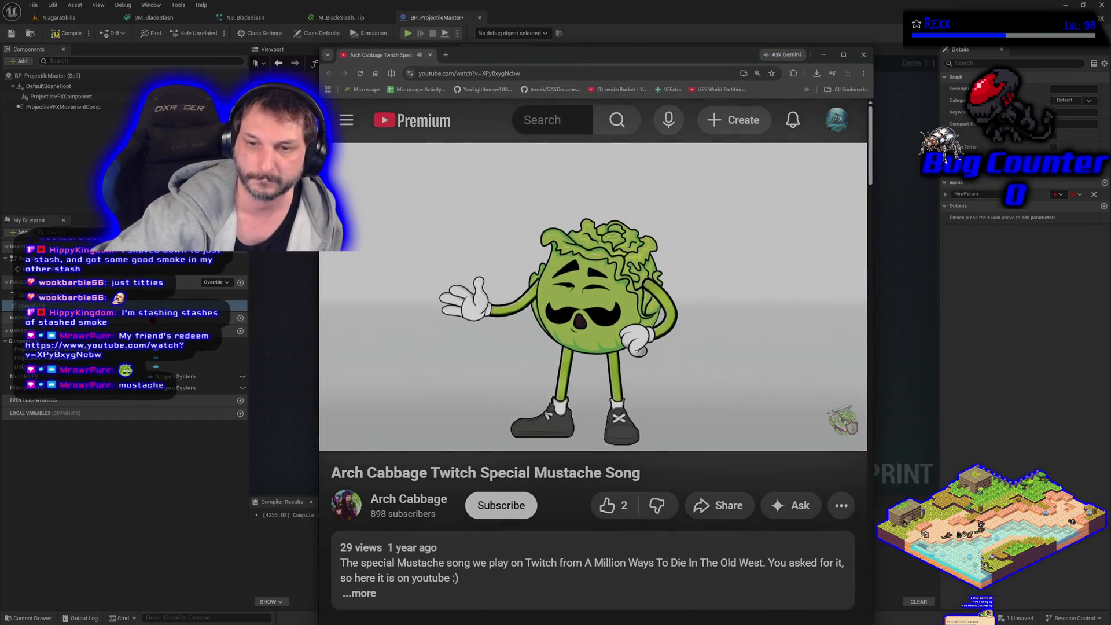
left_click(478, 321)
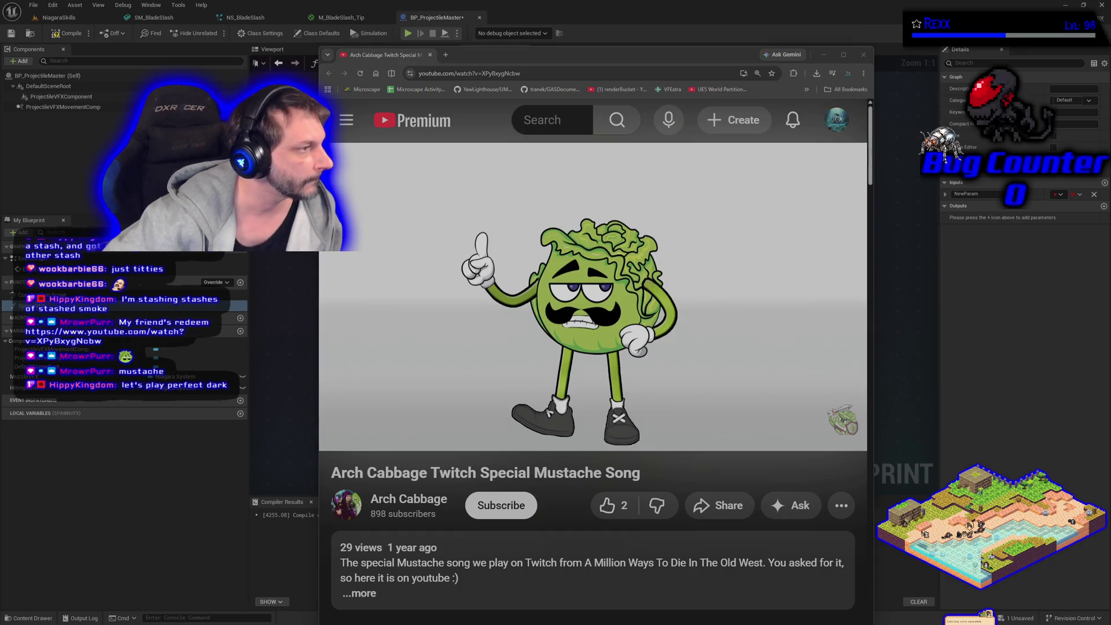
key("space")
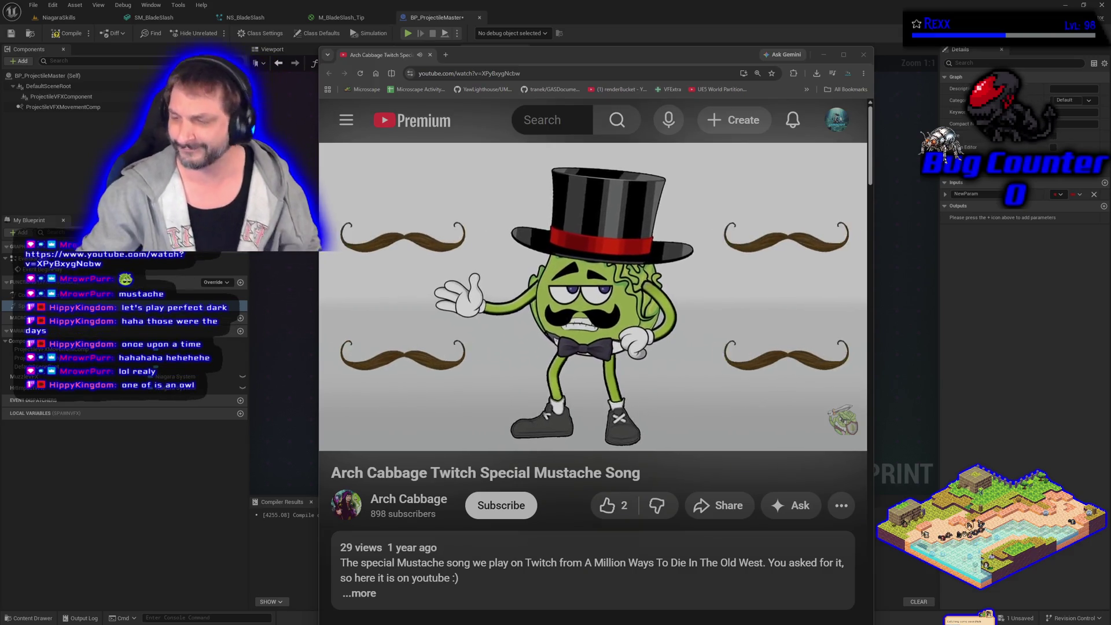
Subscribe to the video's channel and close the browser window.
left_click(501, 505)
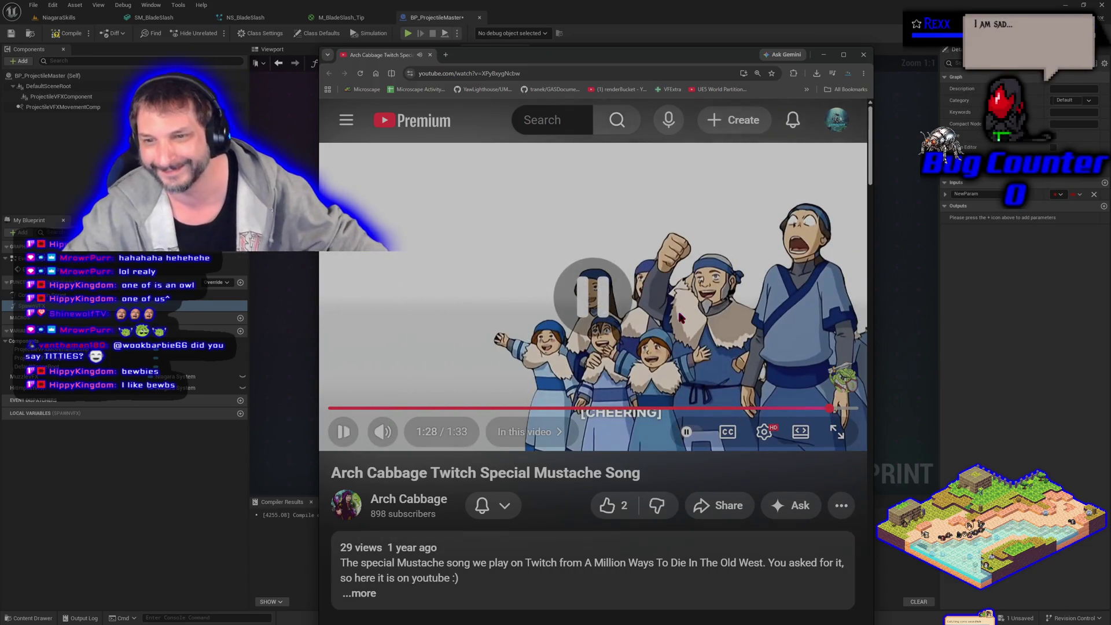
left_click(430, 55)
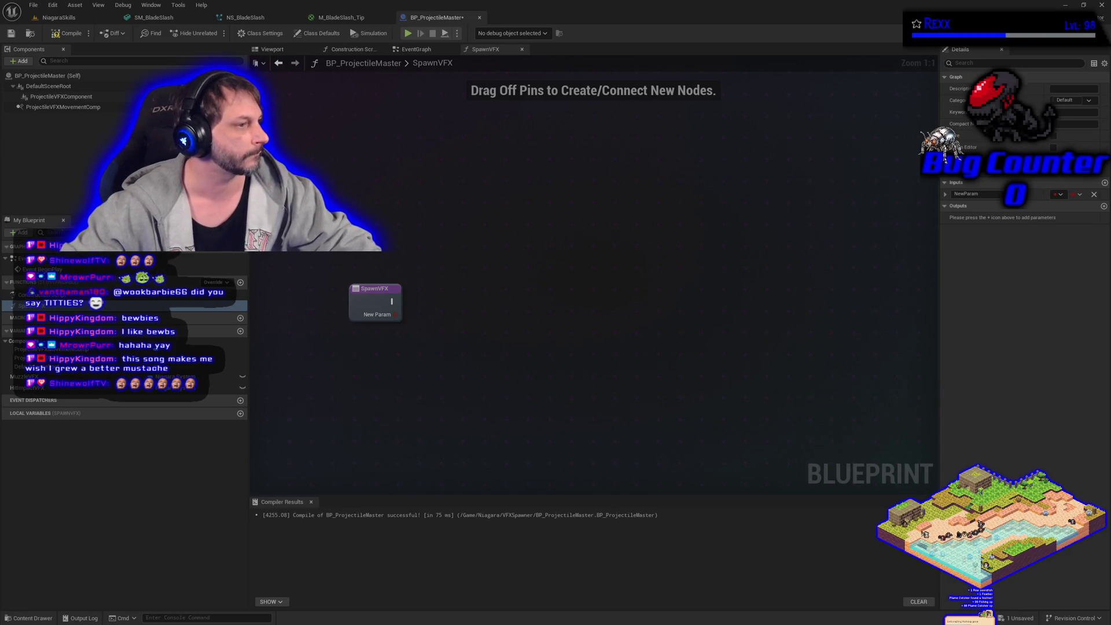
Make NewParam a Niagara System reference and compile BP_ProjectileMaster.
left_click(1053, 195)
type("niagara")
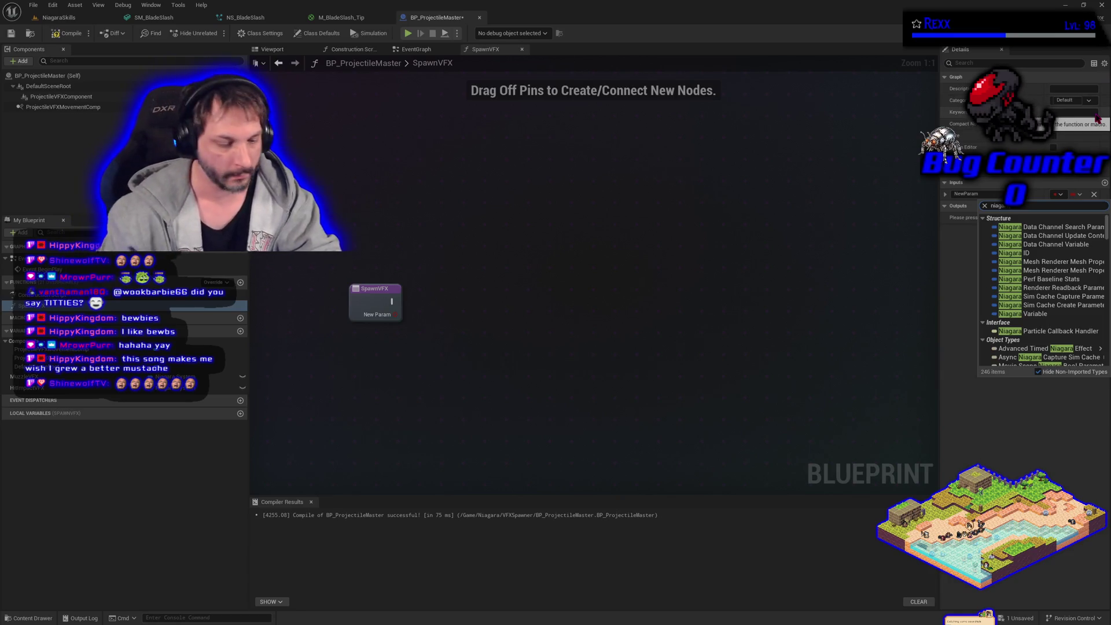
type(" system")
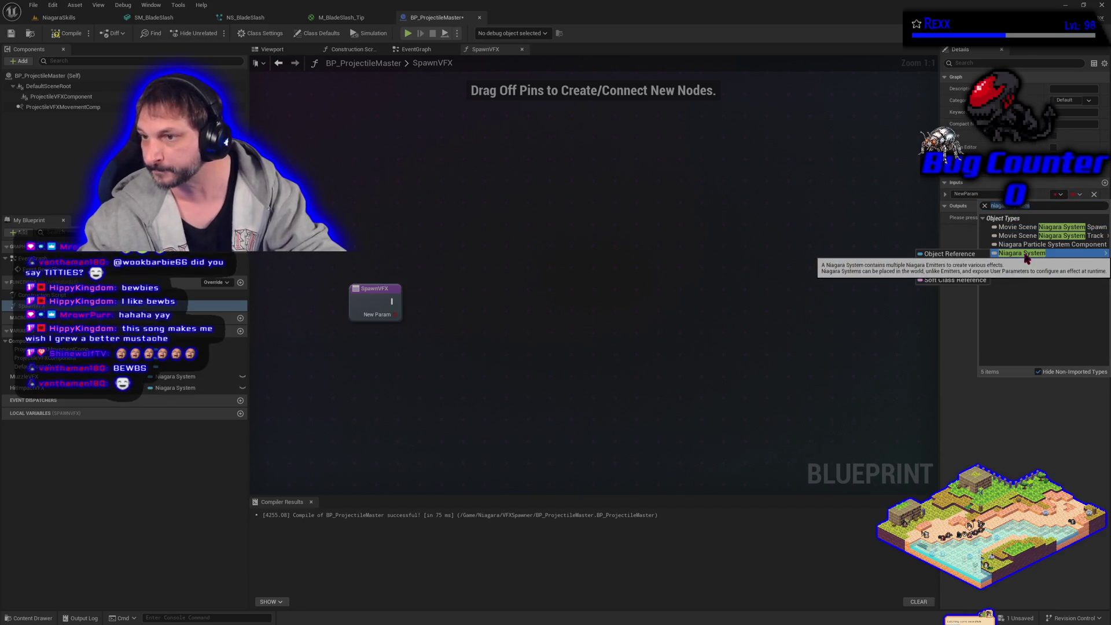
left_click(984, 255)
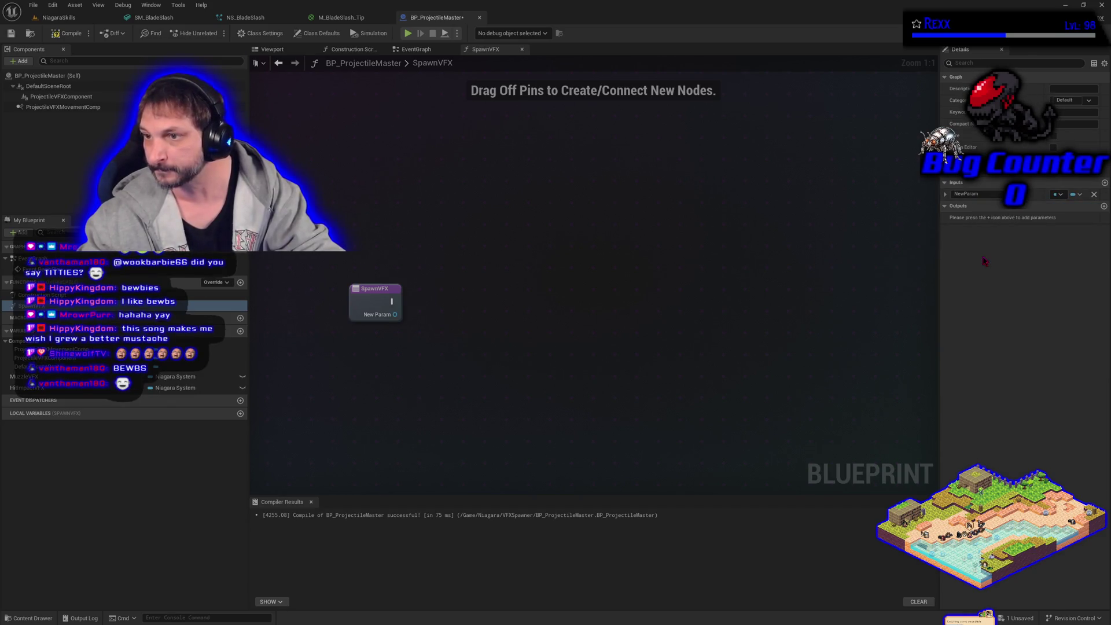
left_click(60, 36)
left_click(11, 34)
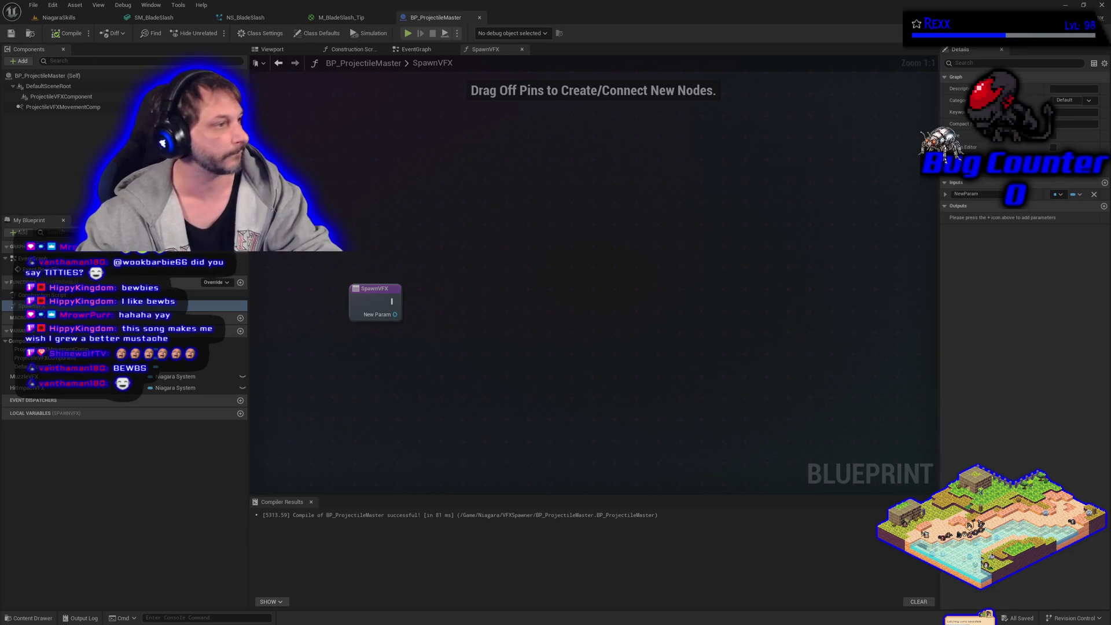
Rename the input to VFXToSpawn, save, and recompile the blueprint.
left_click(965, 193)
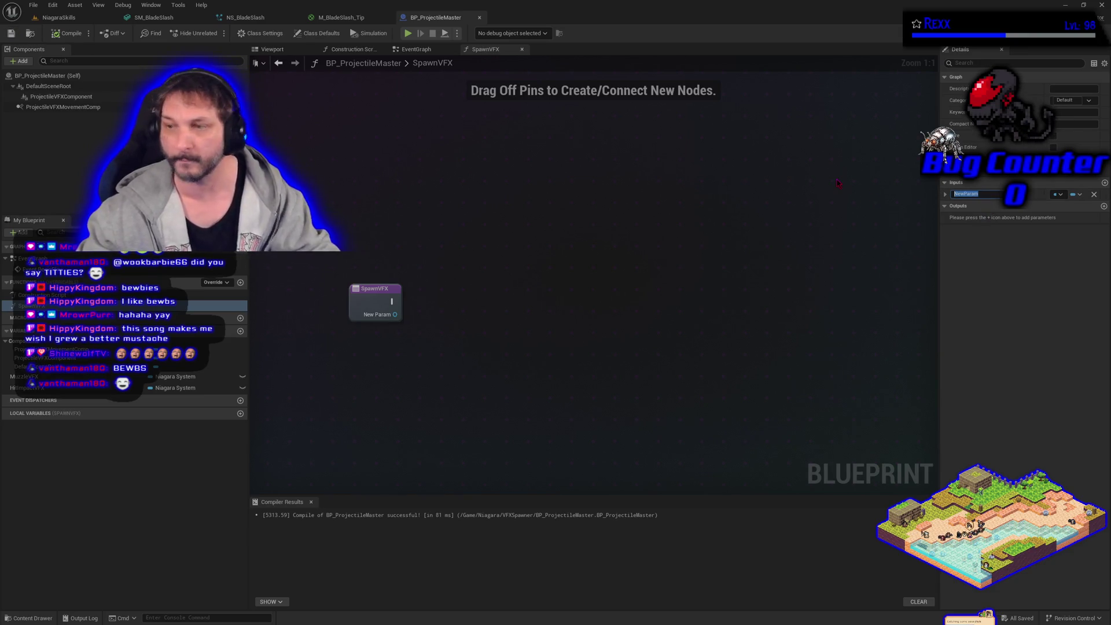
type("VFXToSpawn")
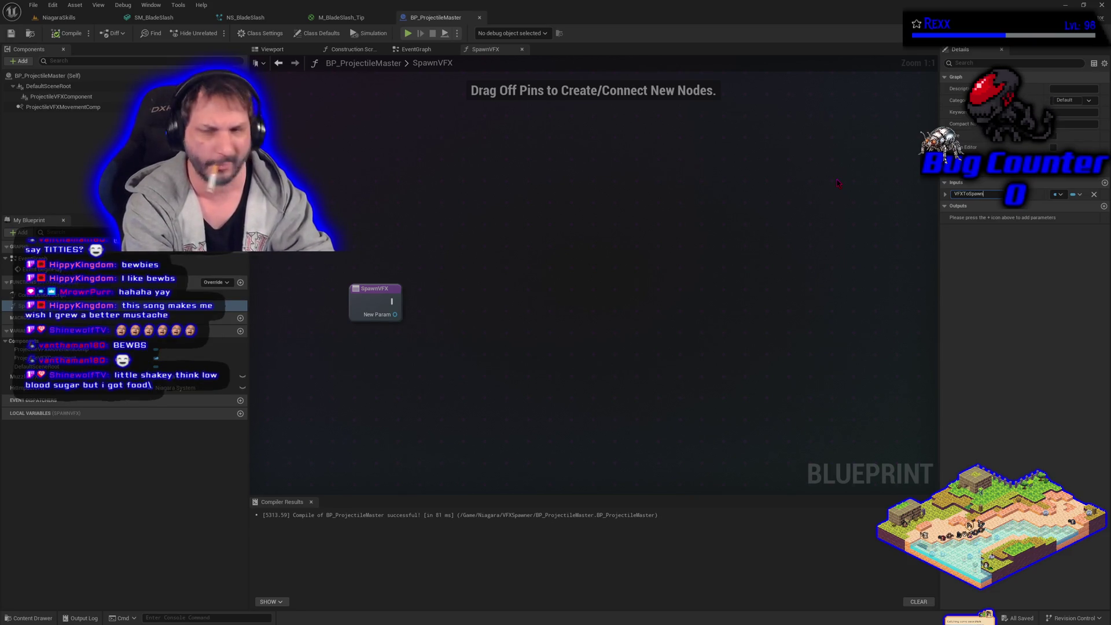
key("Return")
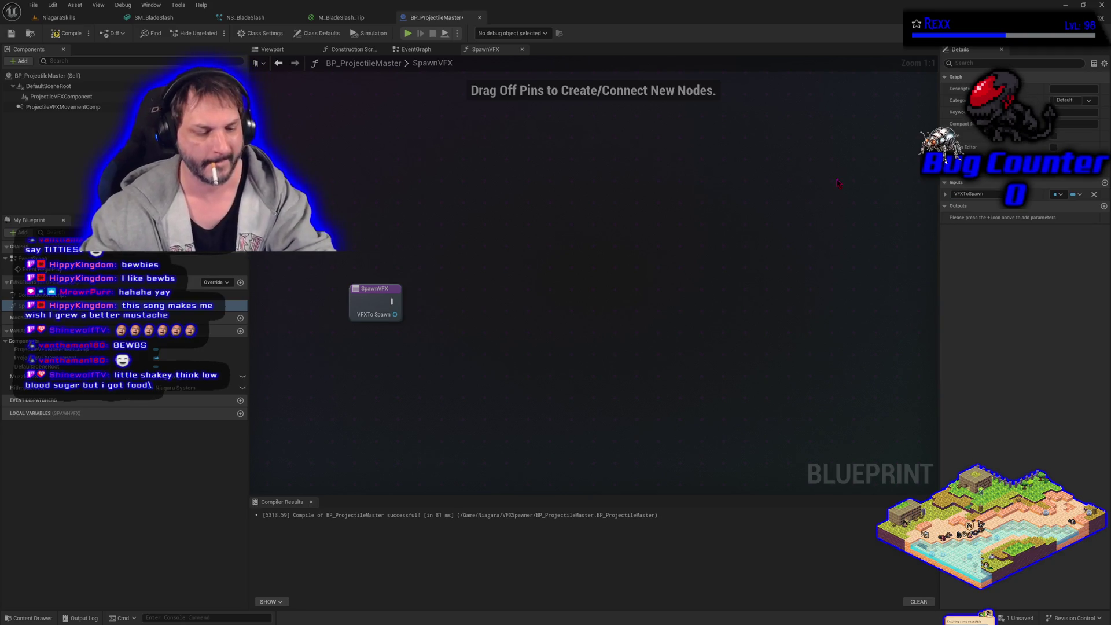
key("ctrl+s")
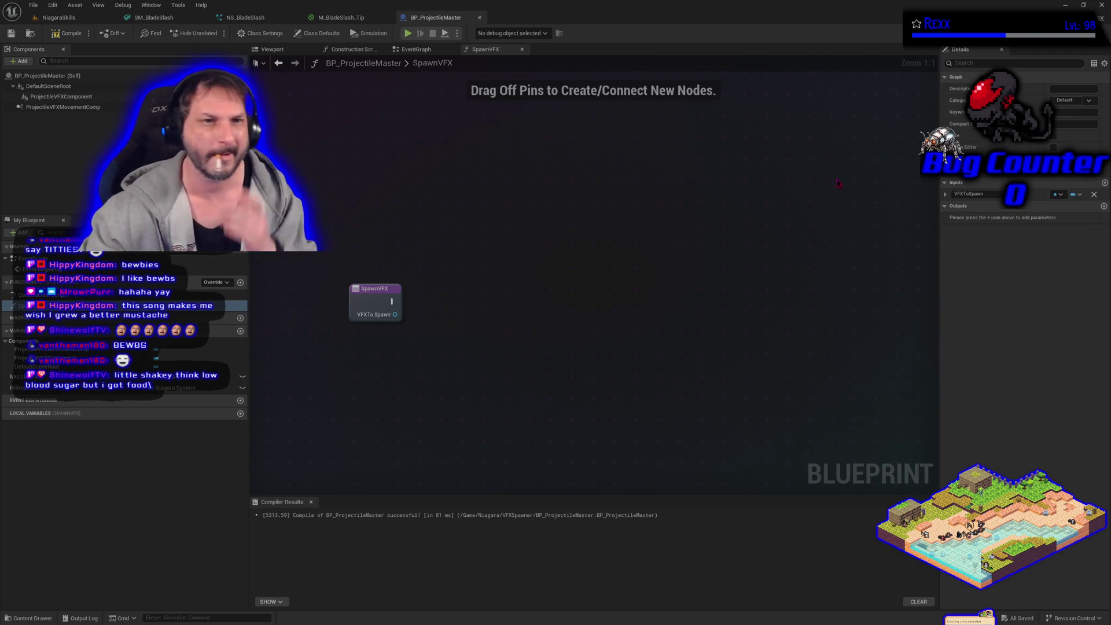
left_click(68, 33)
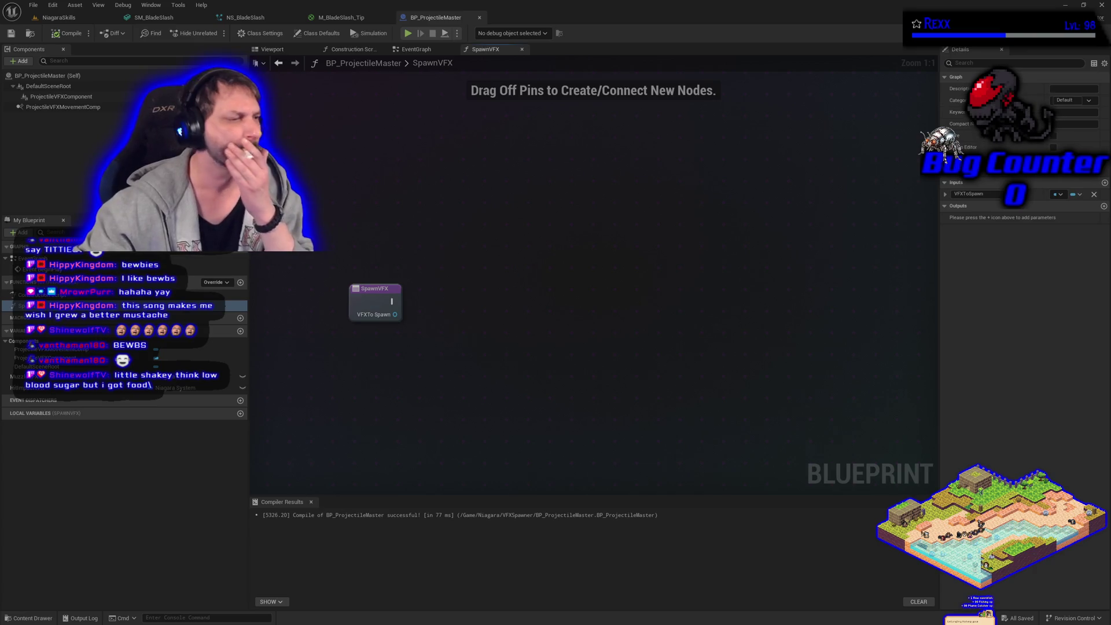